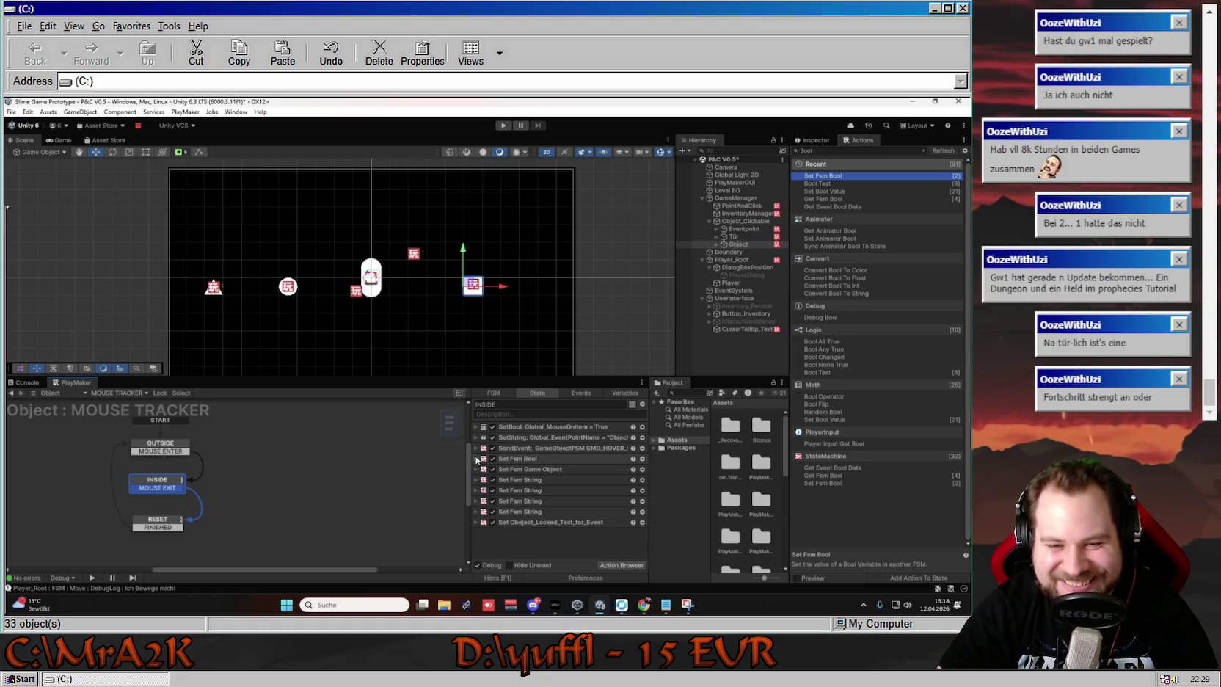
Rename the INSIDE state's Set Fsm Bool action to Set Is_Door_Bool
left_click(477, 460)
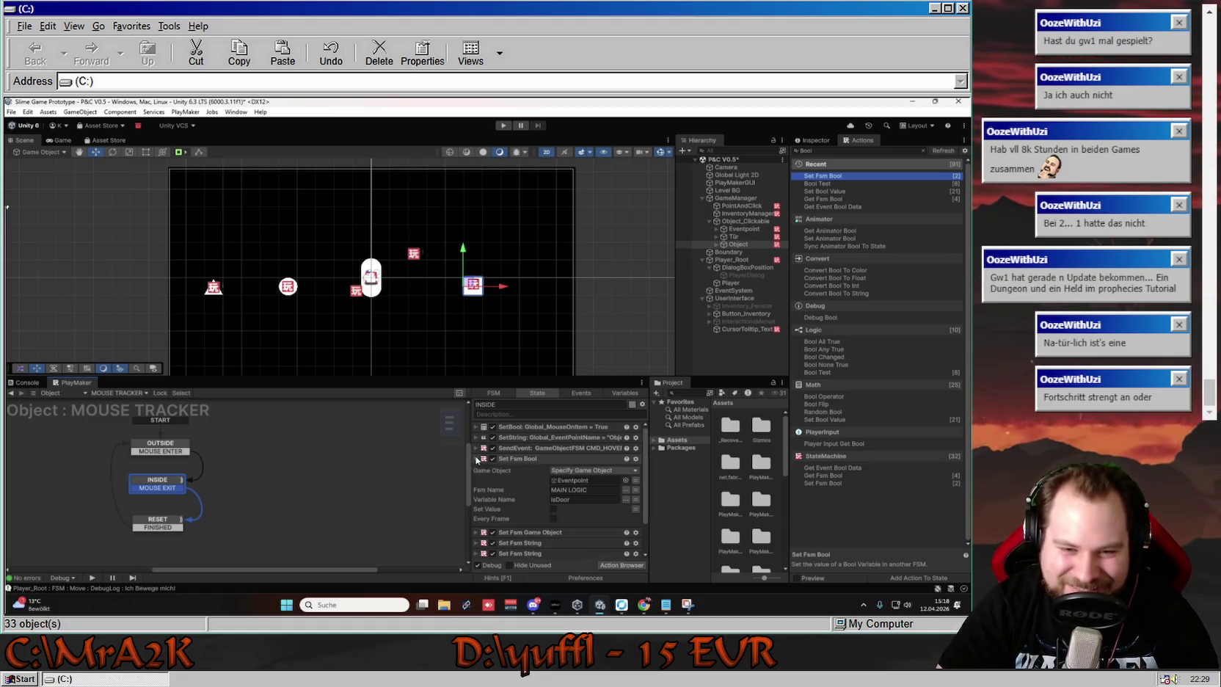
right_click(518, 459)
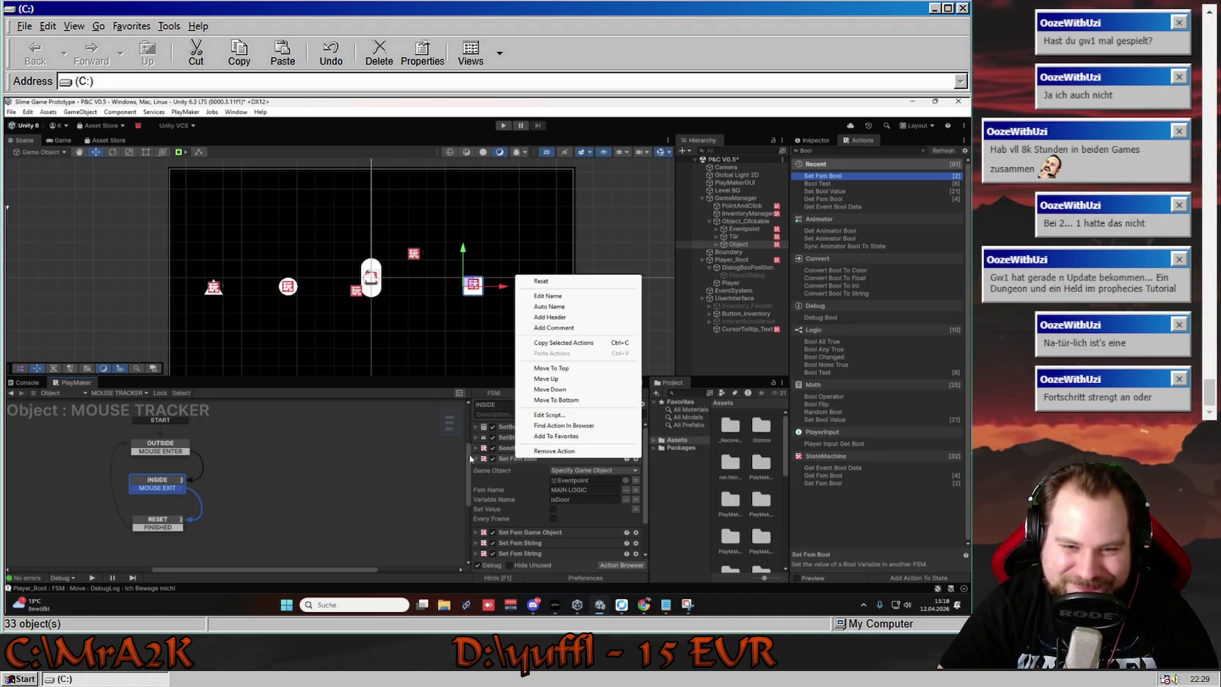
left_click(548, 296)
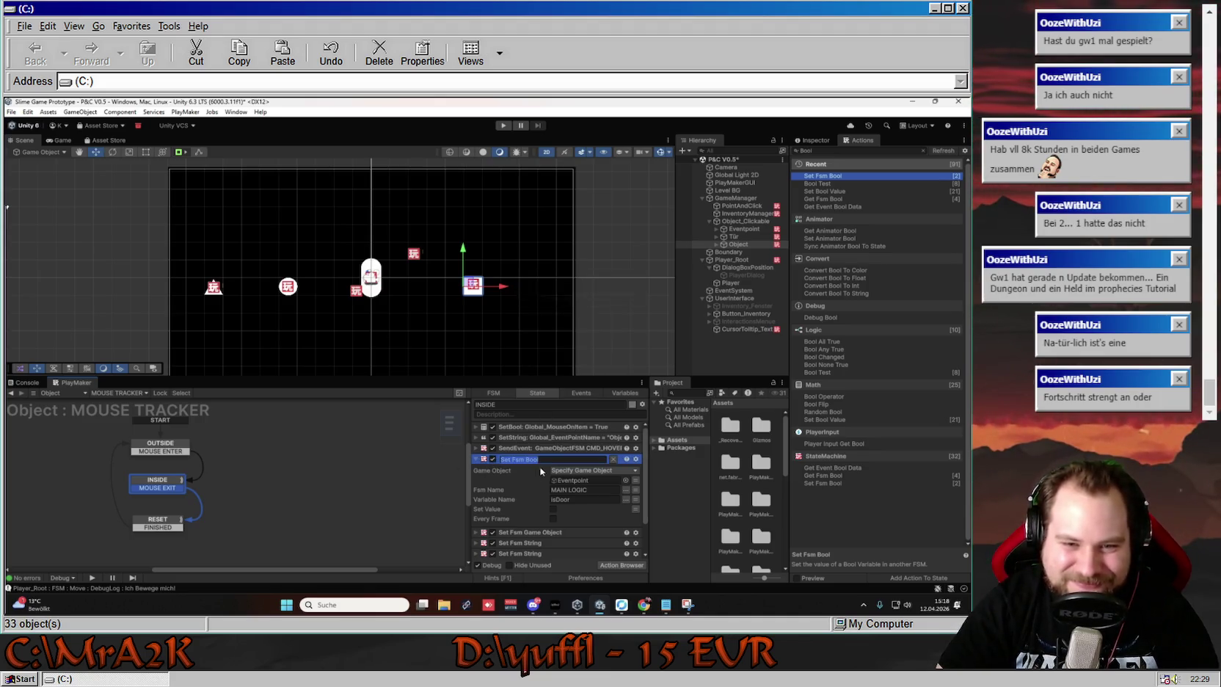
key("BackSpace")
key("BackSpace")
key("BackSpace")
type("Is")
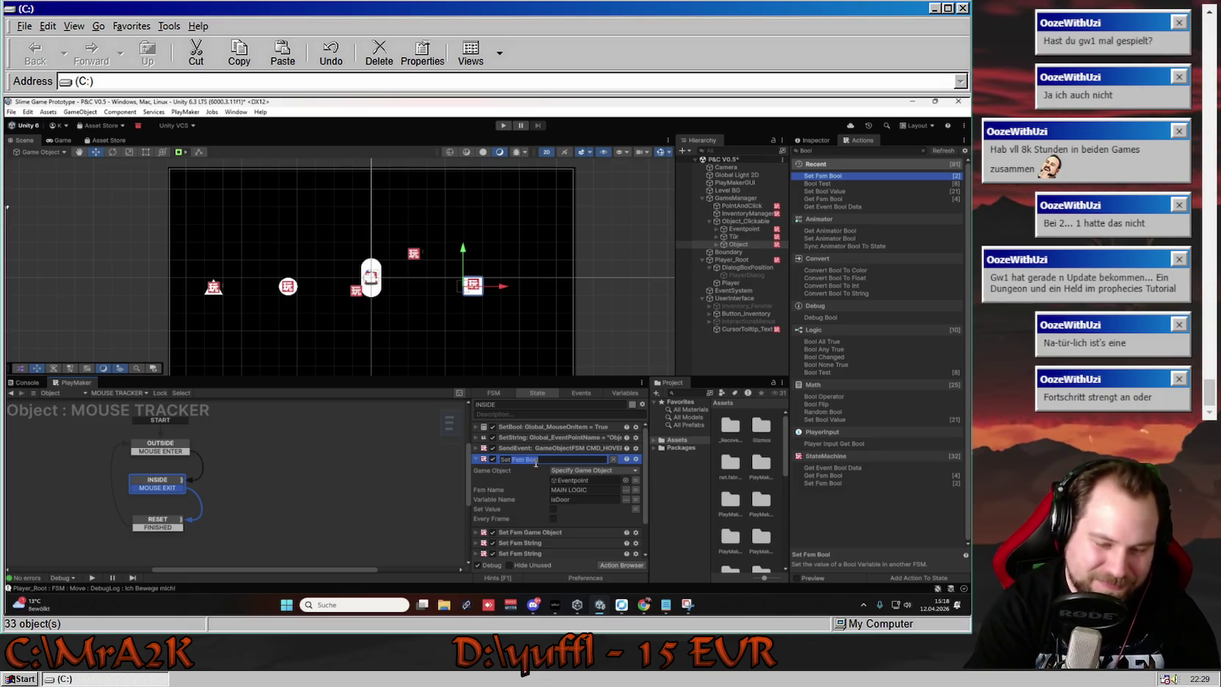
type("_Door")
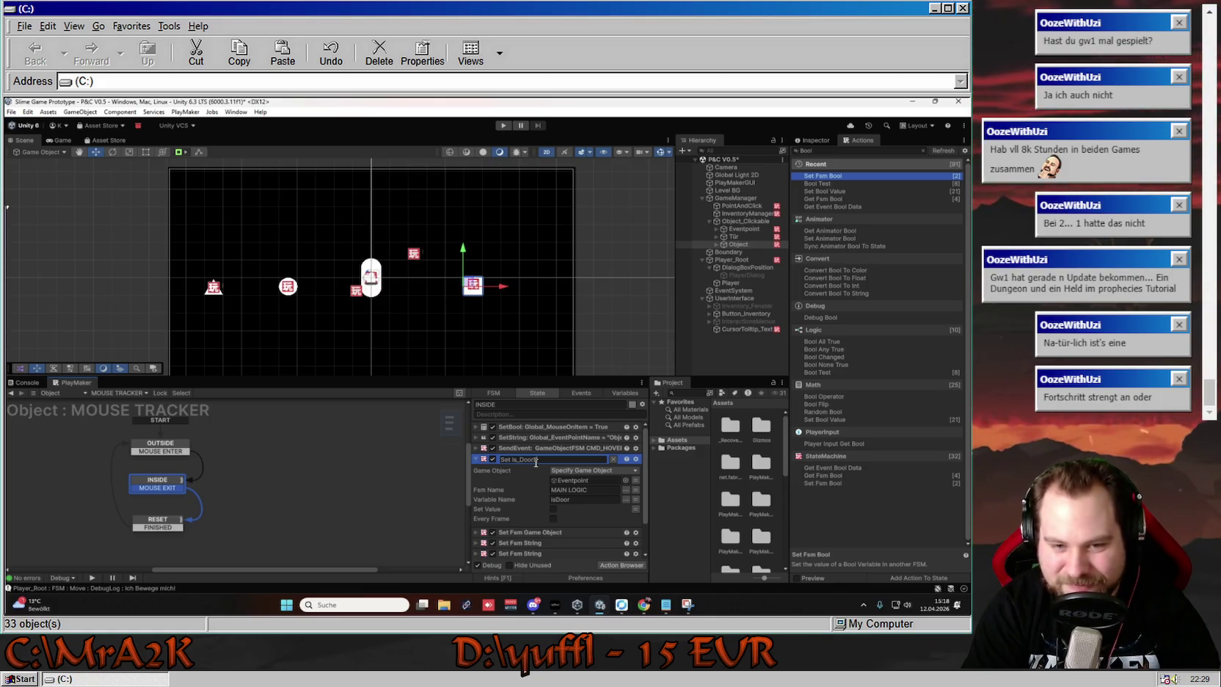
type("_Bool")
key("Return")
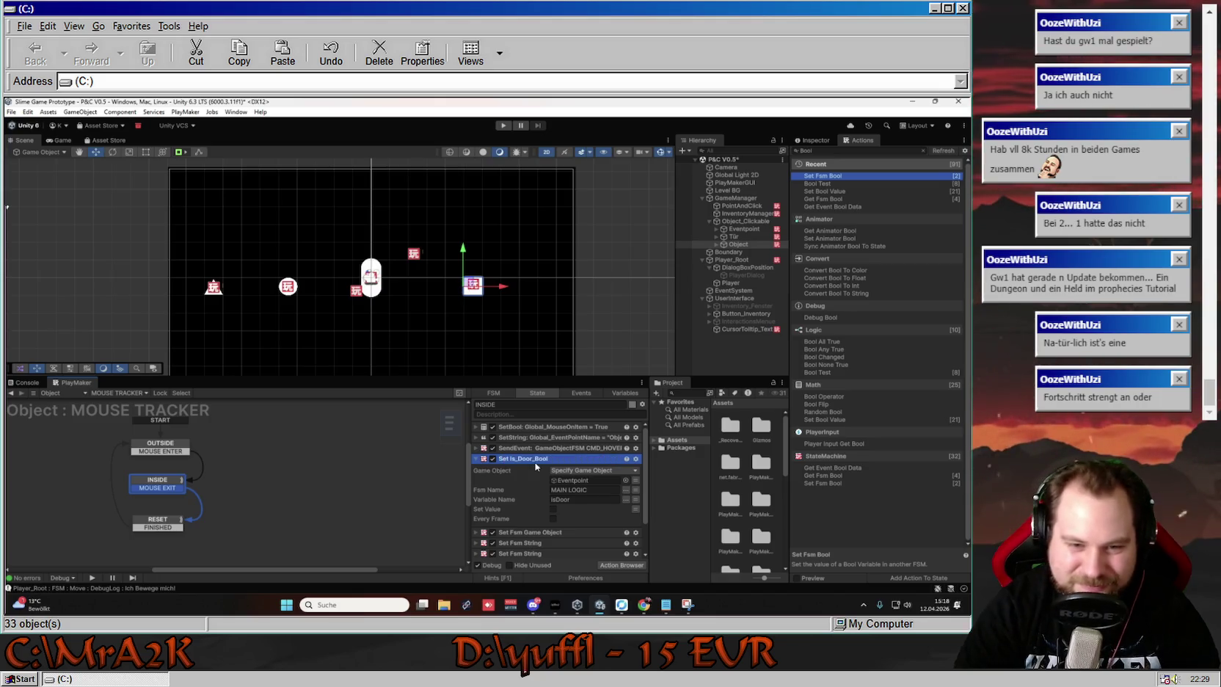
Rename the Set Fsm Game Object action to Set WalkToPoint
left_click(479, 458)
left_click(477, 470)
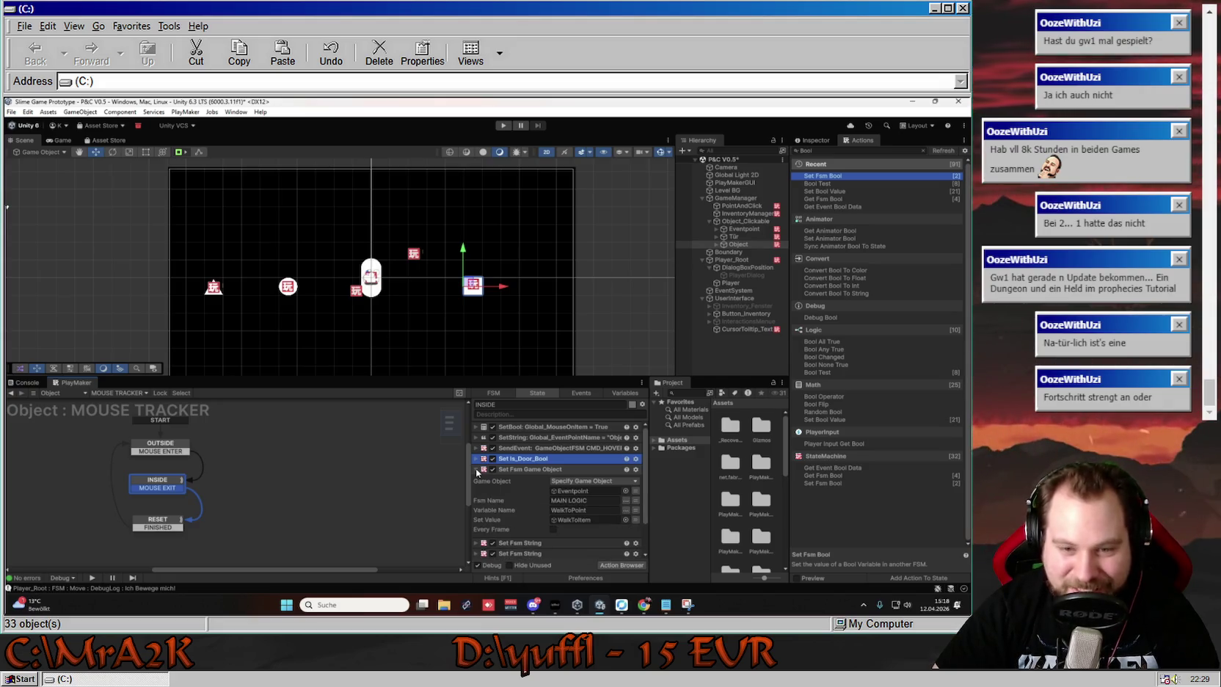
right_click(529, 471)
left_click(576, 315)
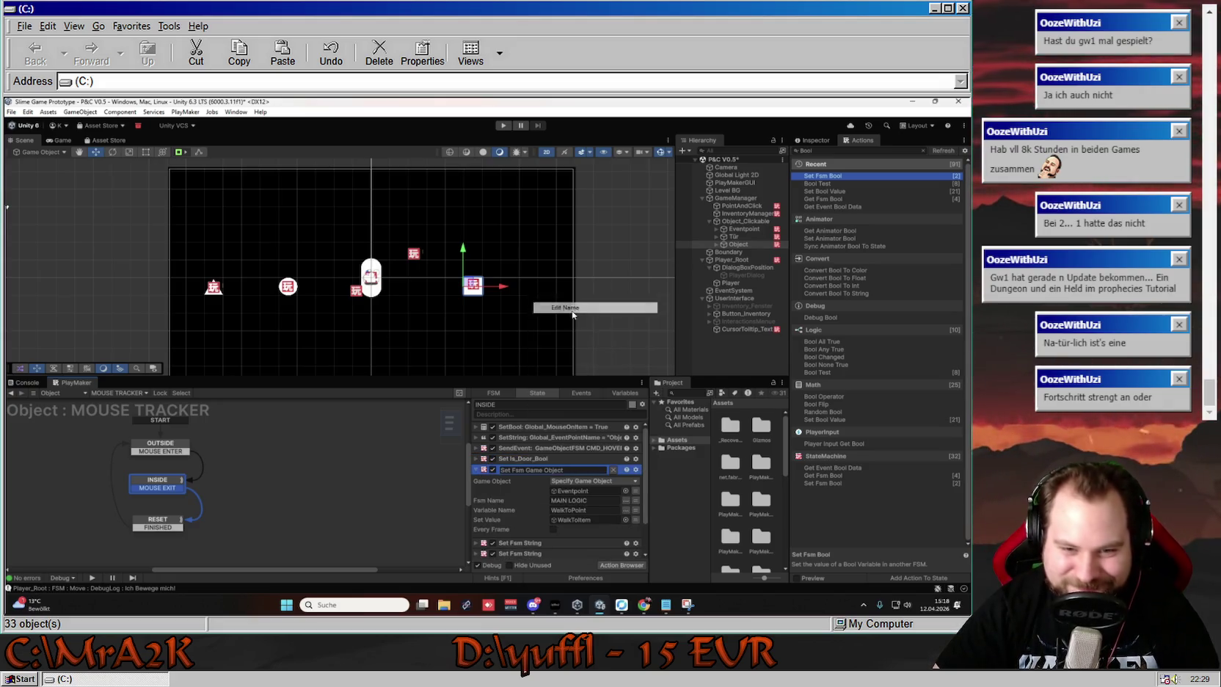
left_click_drag(566, 469, 532, 470)
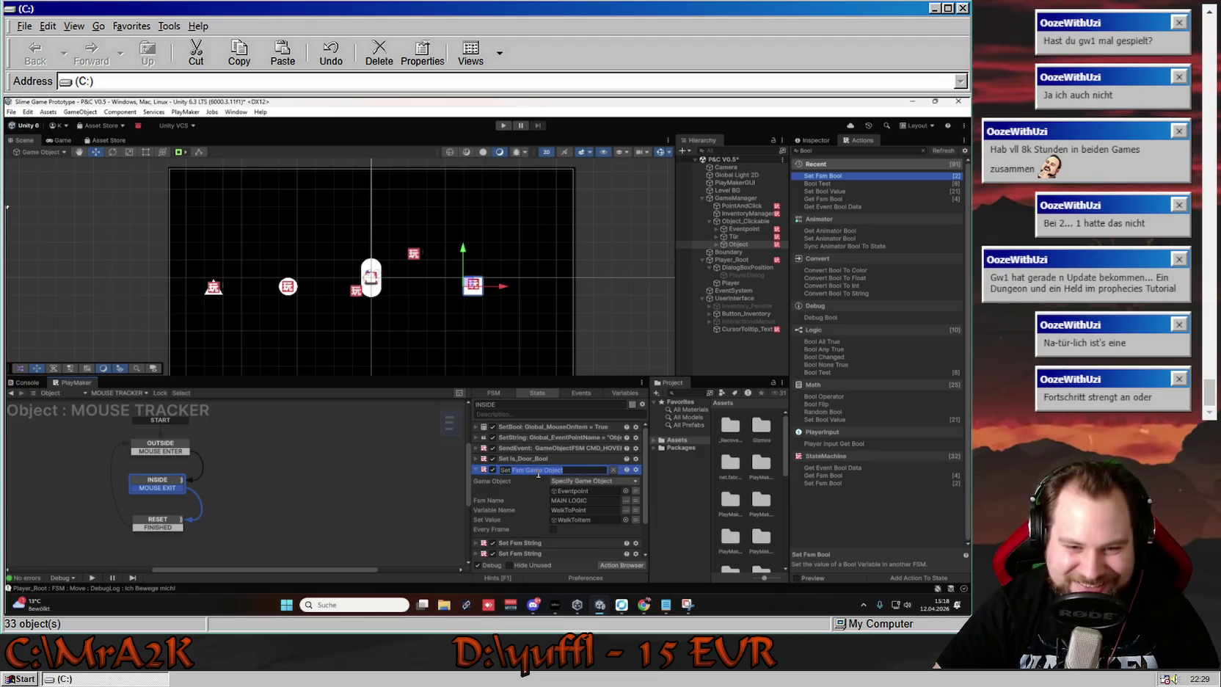
type("Walk")
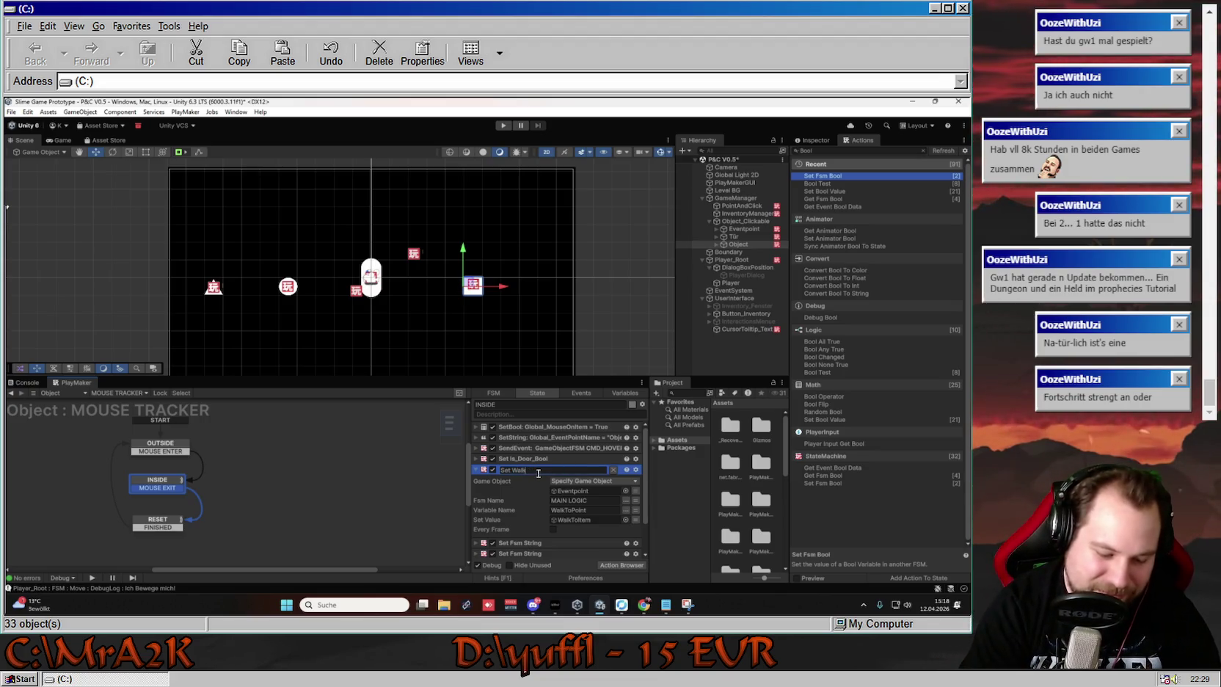
type("ToPoo")
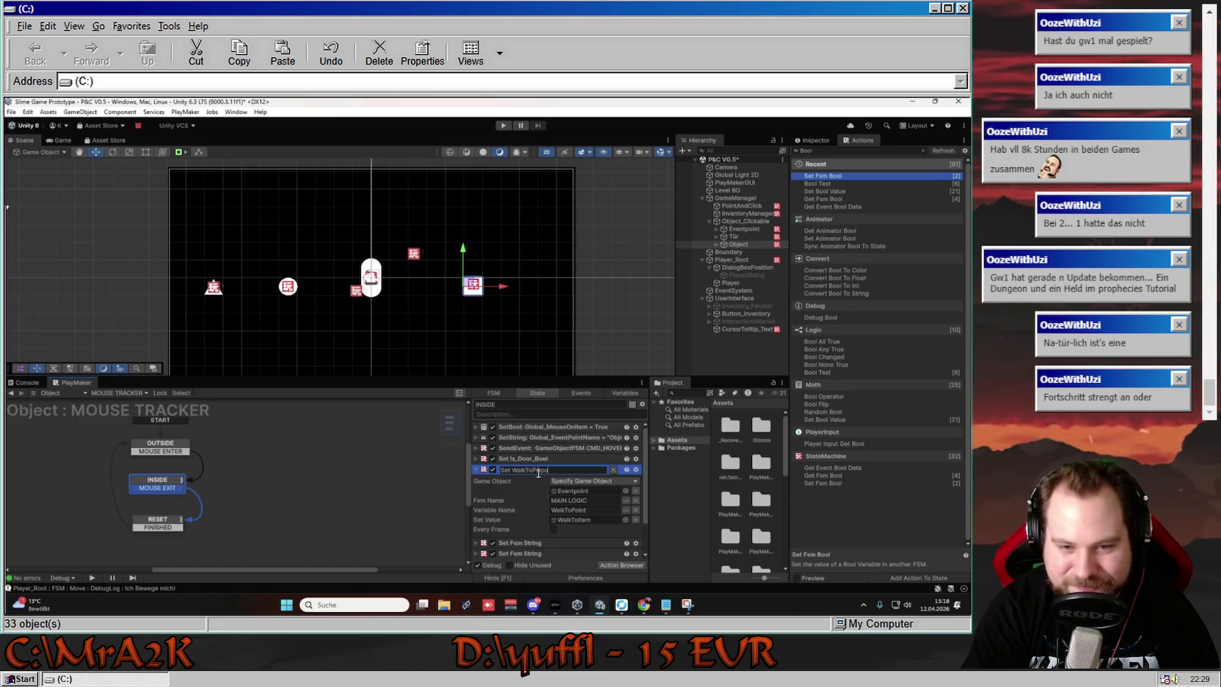
type("int")
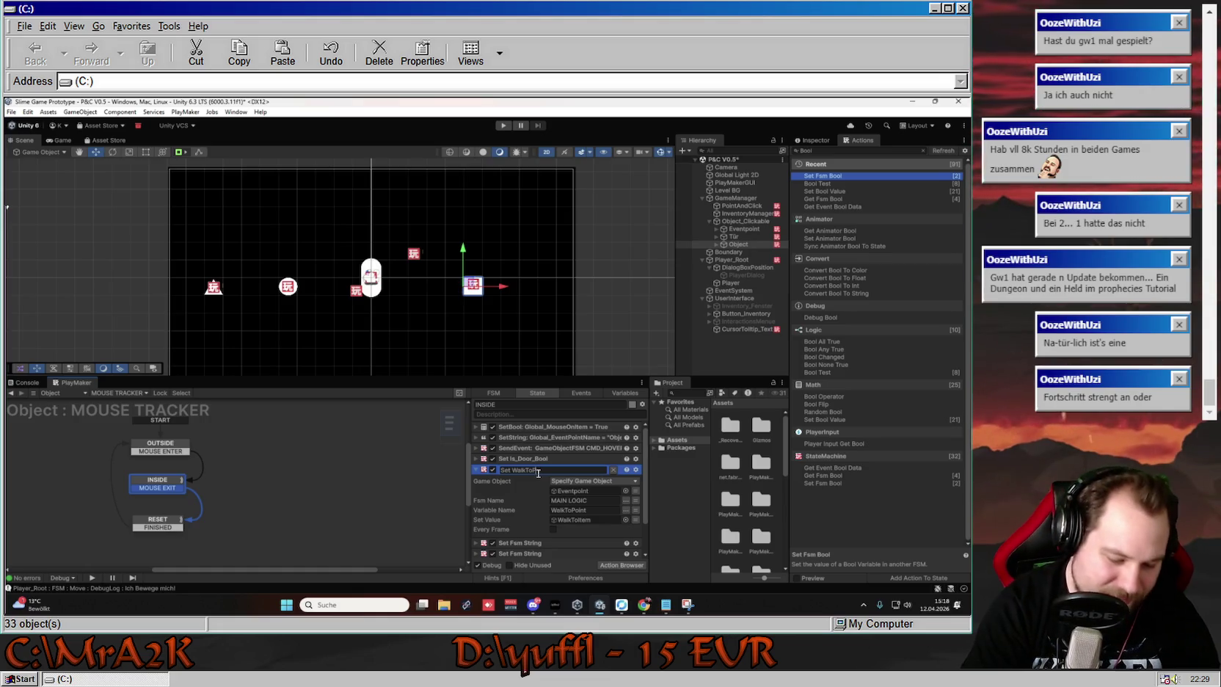
key("Return")
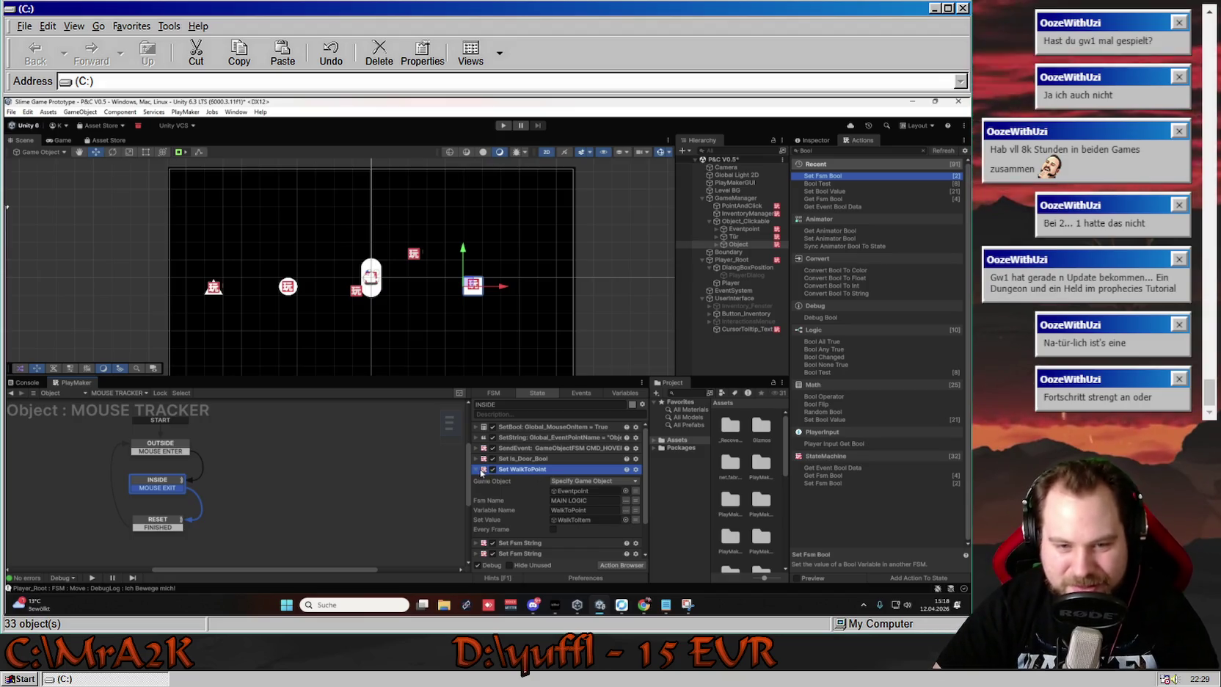
left_click(537, 469)
left_click(515, 480)
left_click(475, 480)
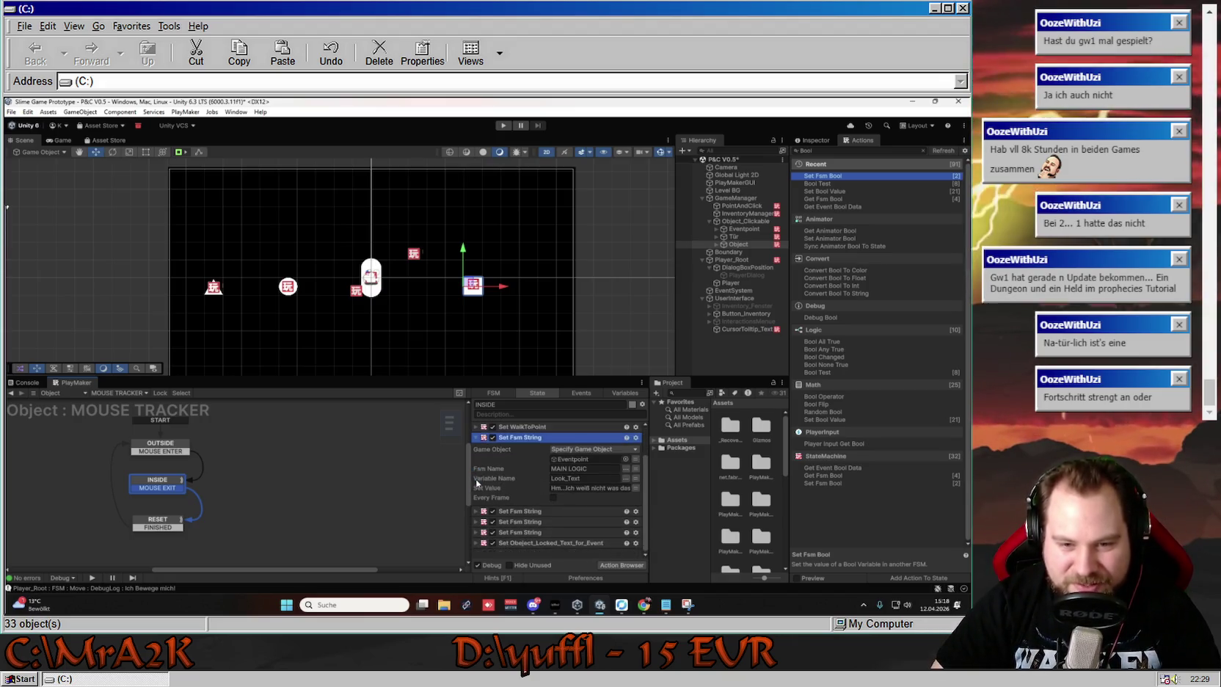
Rename the first Set Fsm String action to Set Look_Text_for_Event and check its Set Value text
right_click(529, 467)
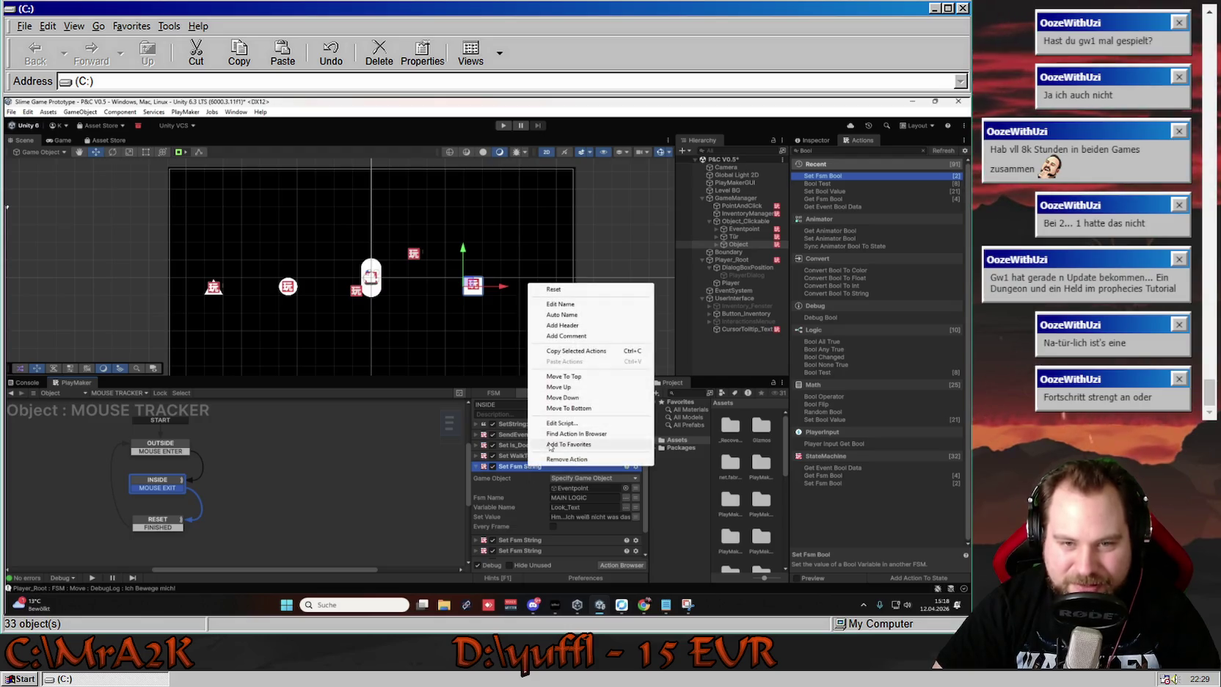
left_click(565, 315)
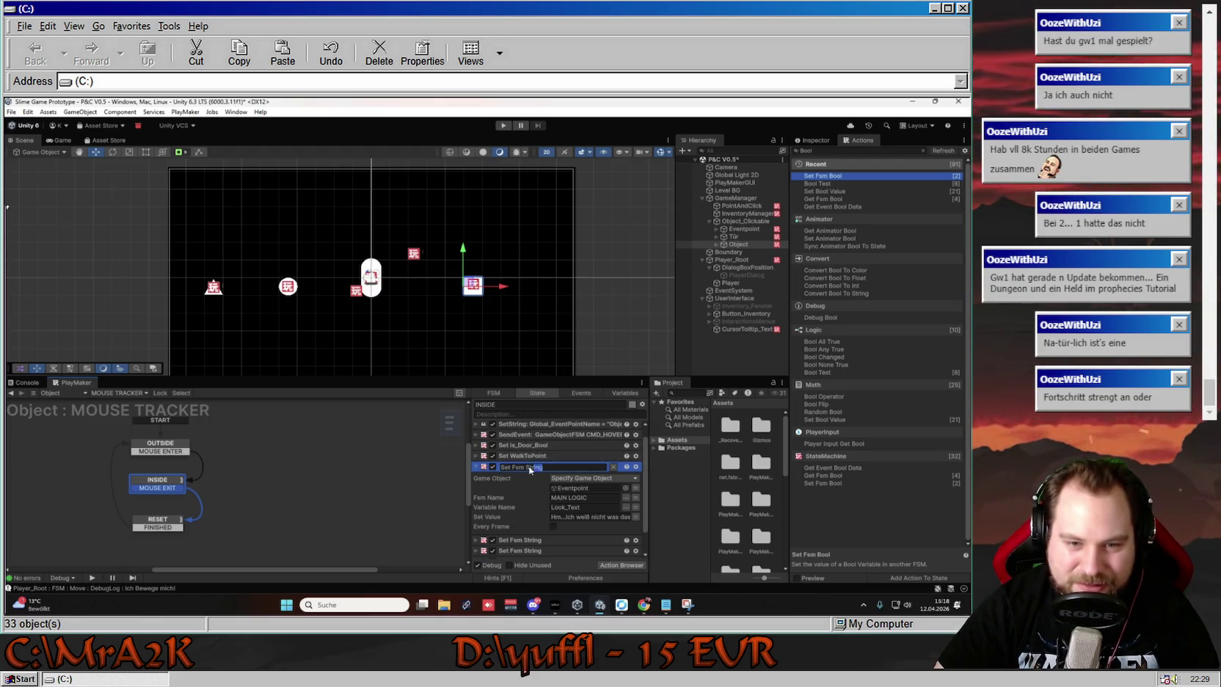
type("Lo")
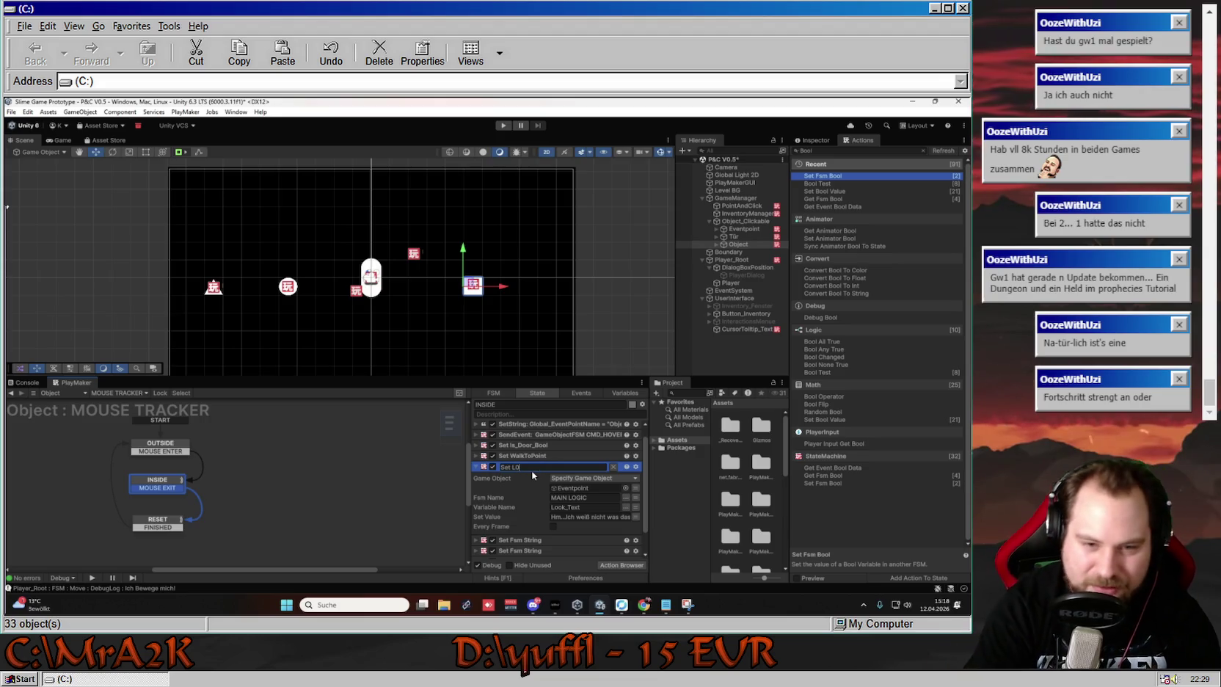
type("ok_Text_for_Event")
key("Return")
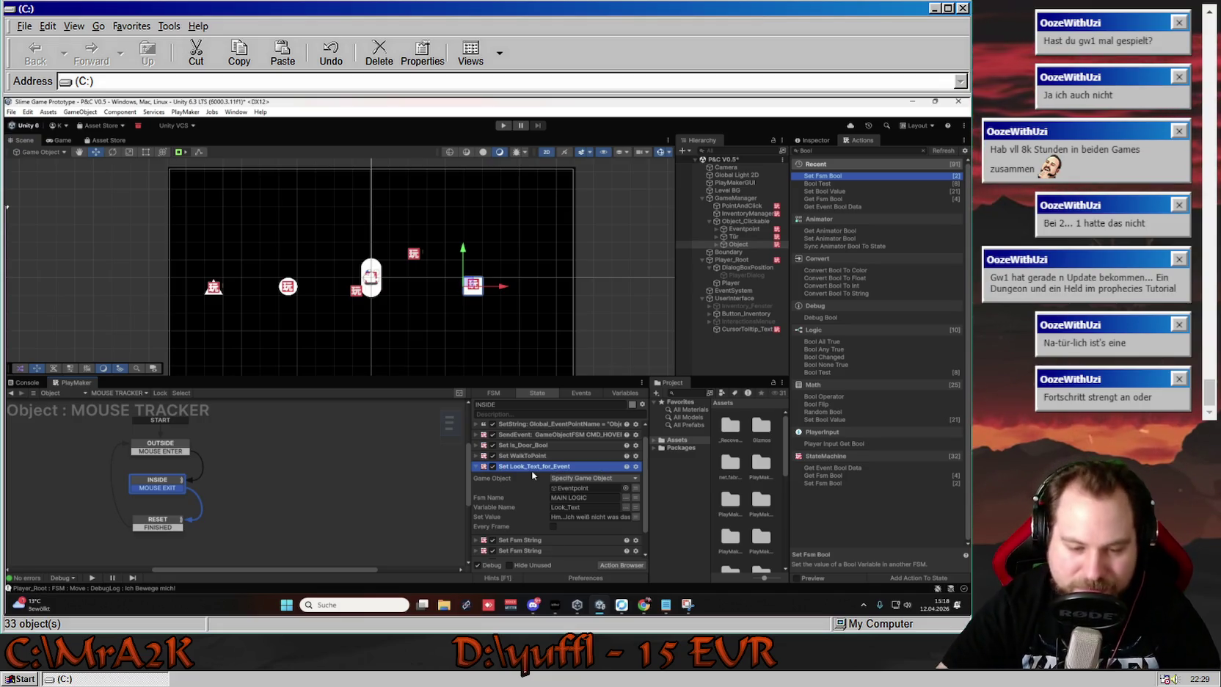
left_click(579, 517)
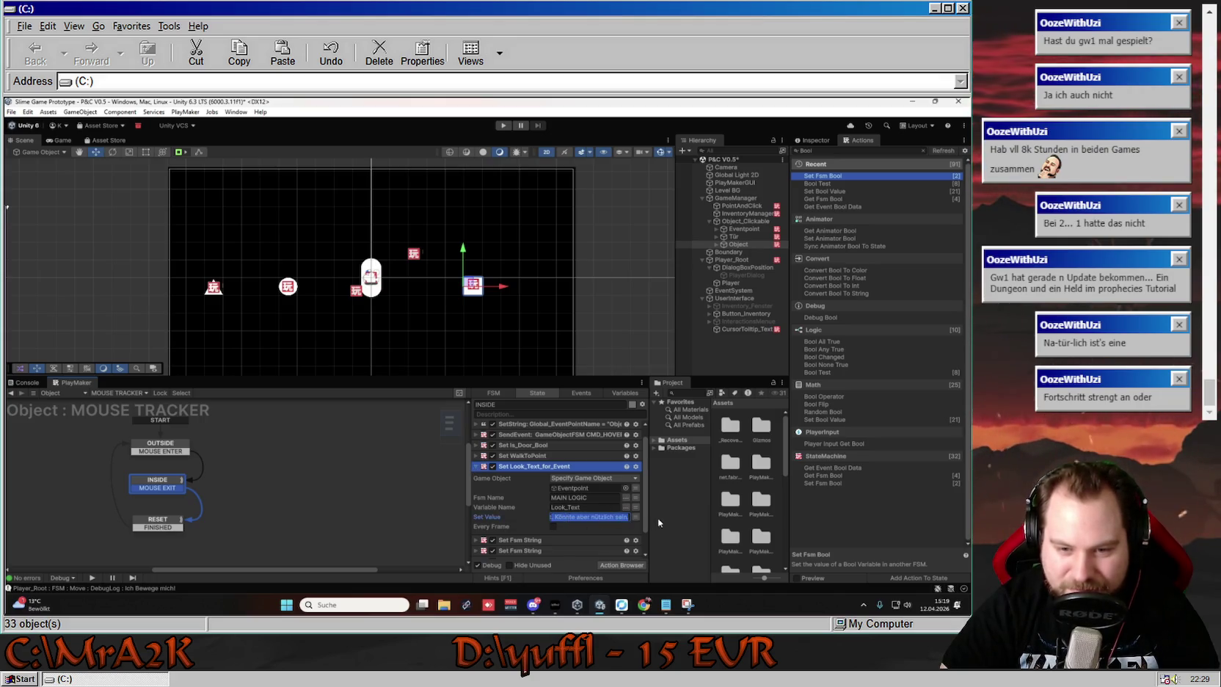
left_click(572, 515)
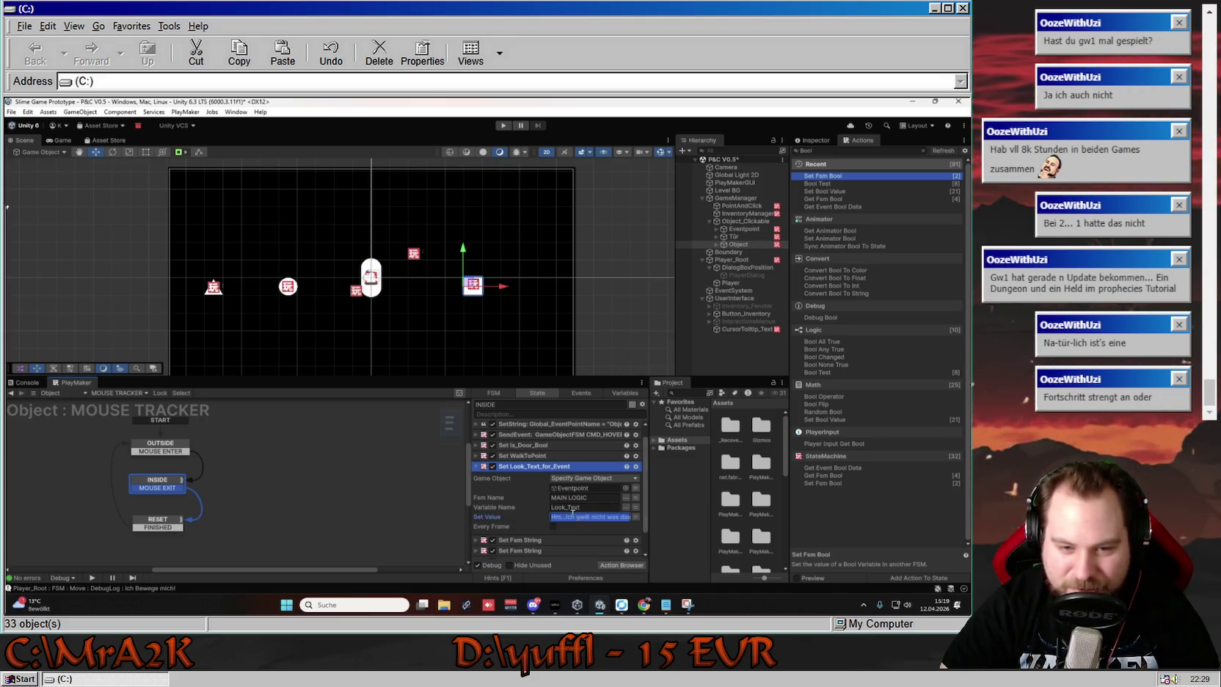
Rename the next Set Fsm String action to Set Right_Item_for_Event
left_click(475, 465)
left_click(476, 477)
scroll(493, 484, "down", 1)
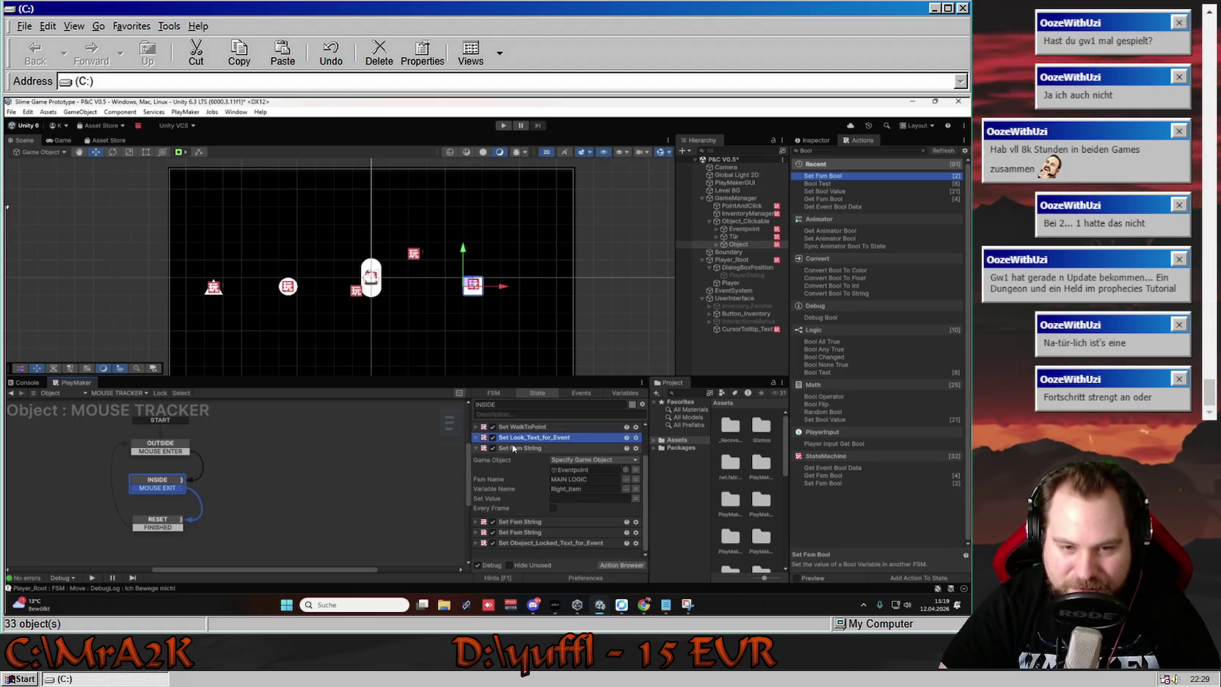
left_click(495, 451)
right_click(510, 450)
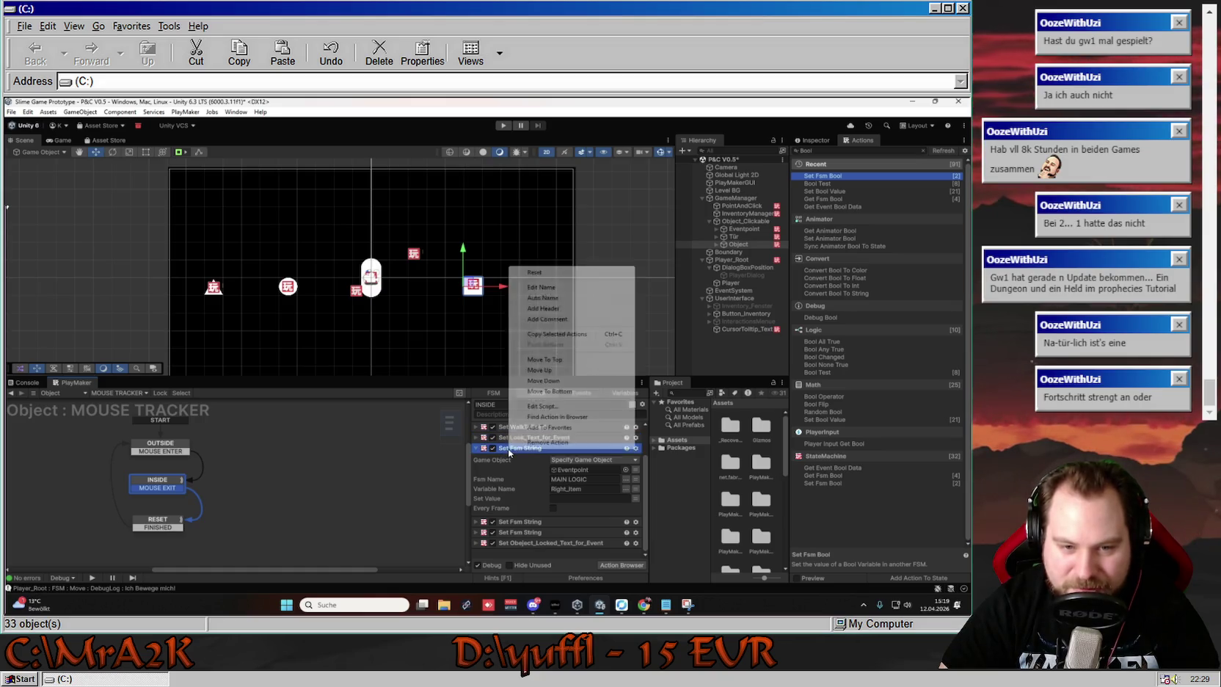
left_click(562, 289)
type("Ri")
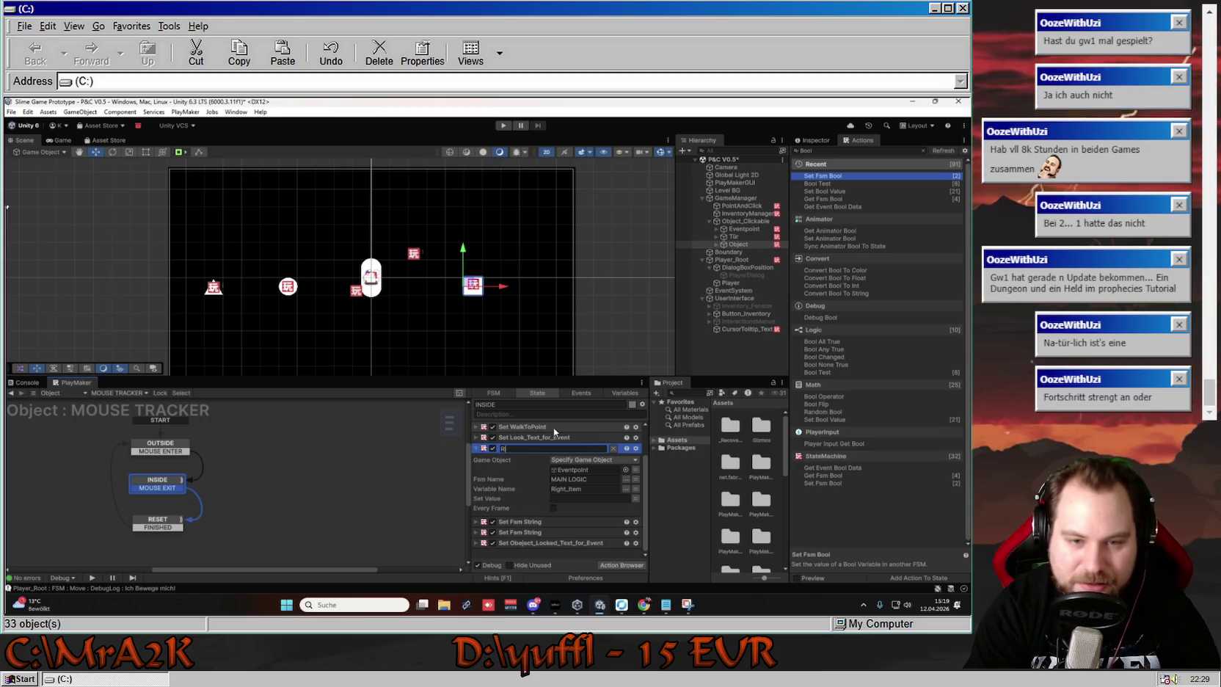
key("BackSpace")
type("Set Right")
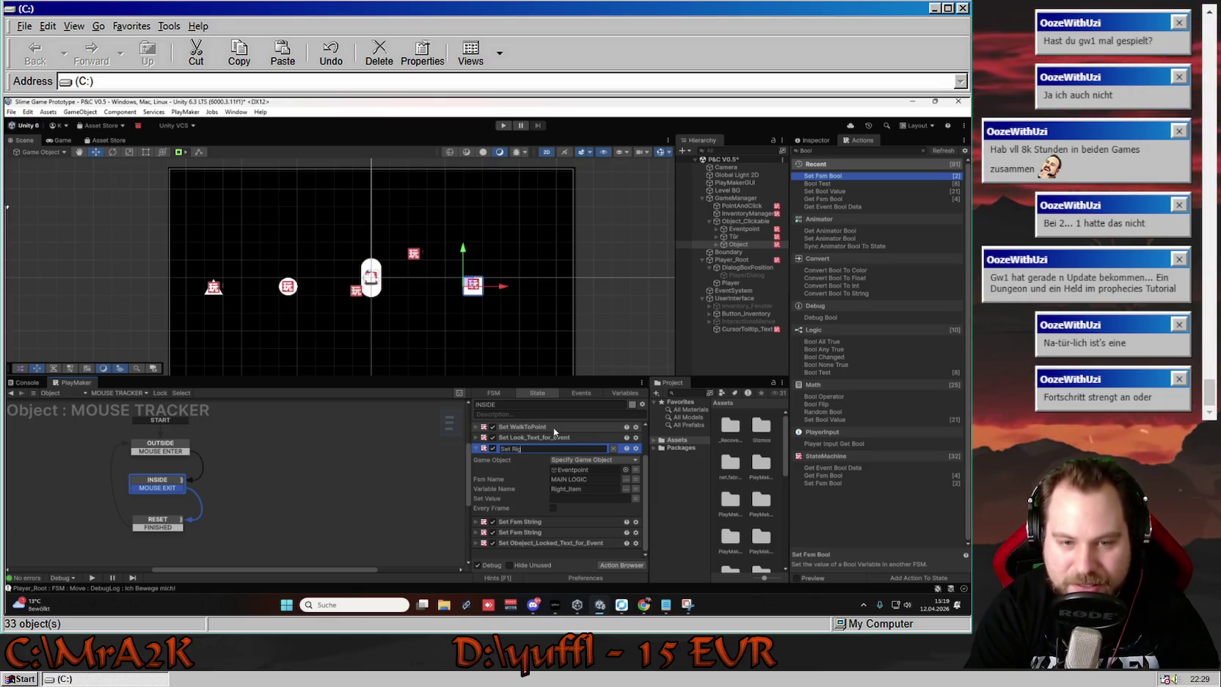
type("_Item")
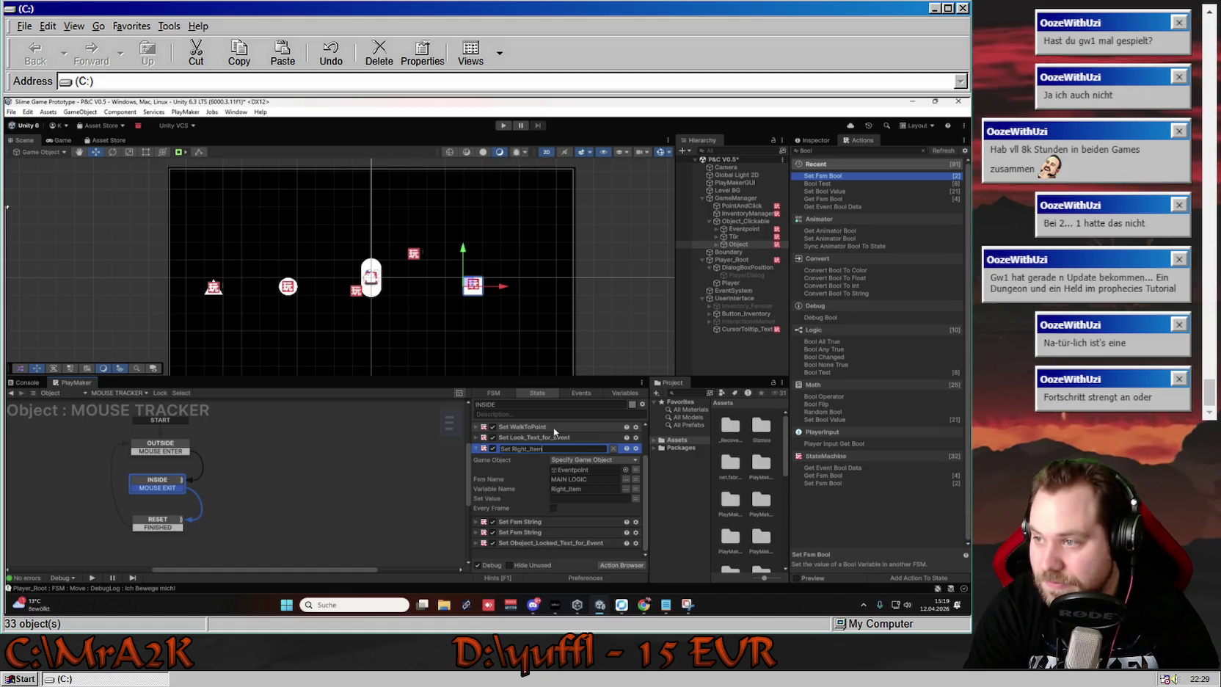
type("_for")
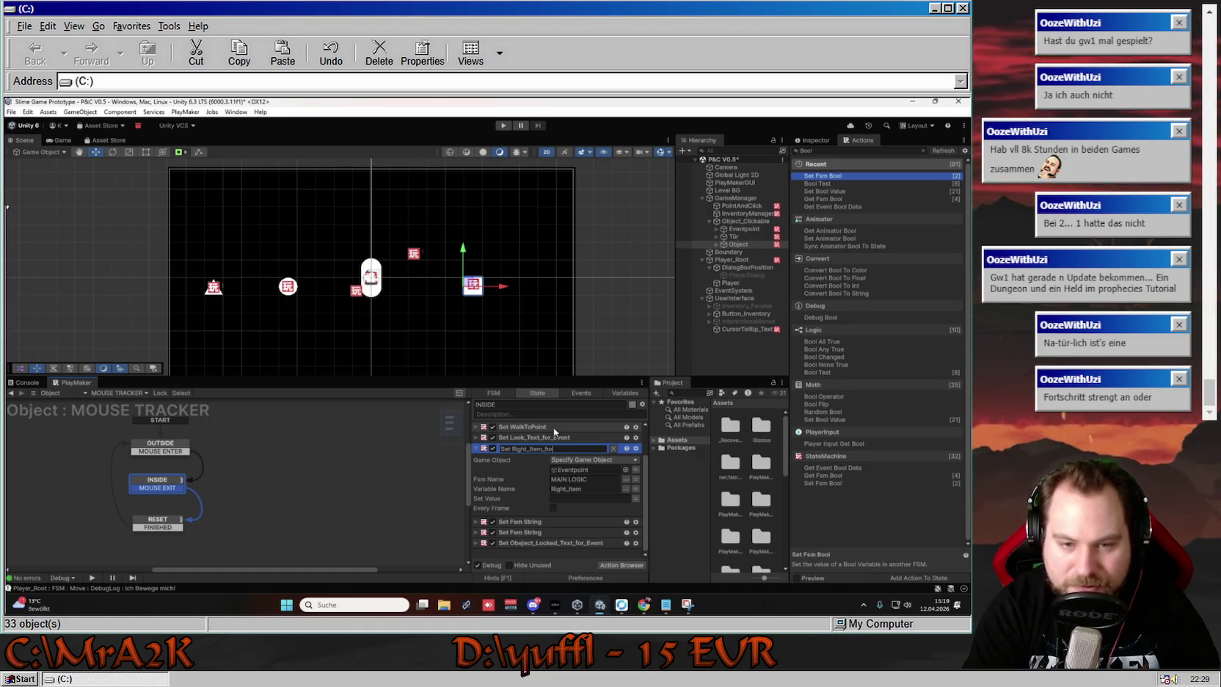
type("_Event")
key("Return")
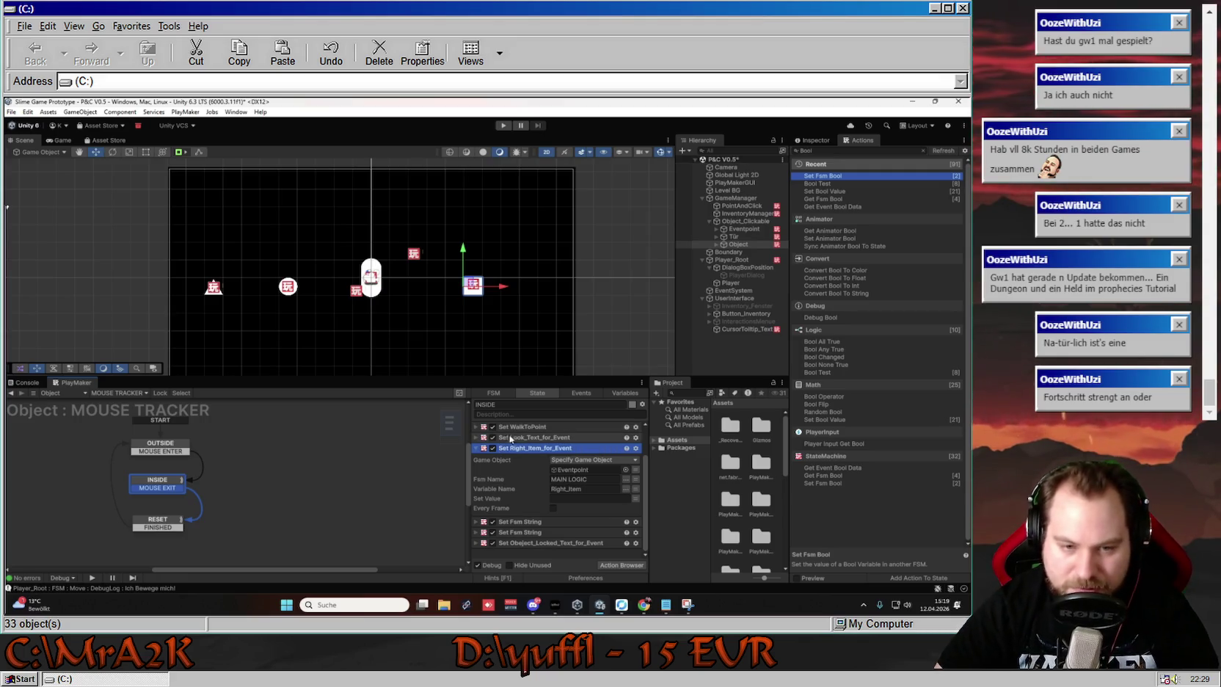
left_click(475, 448)
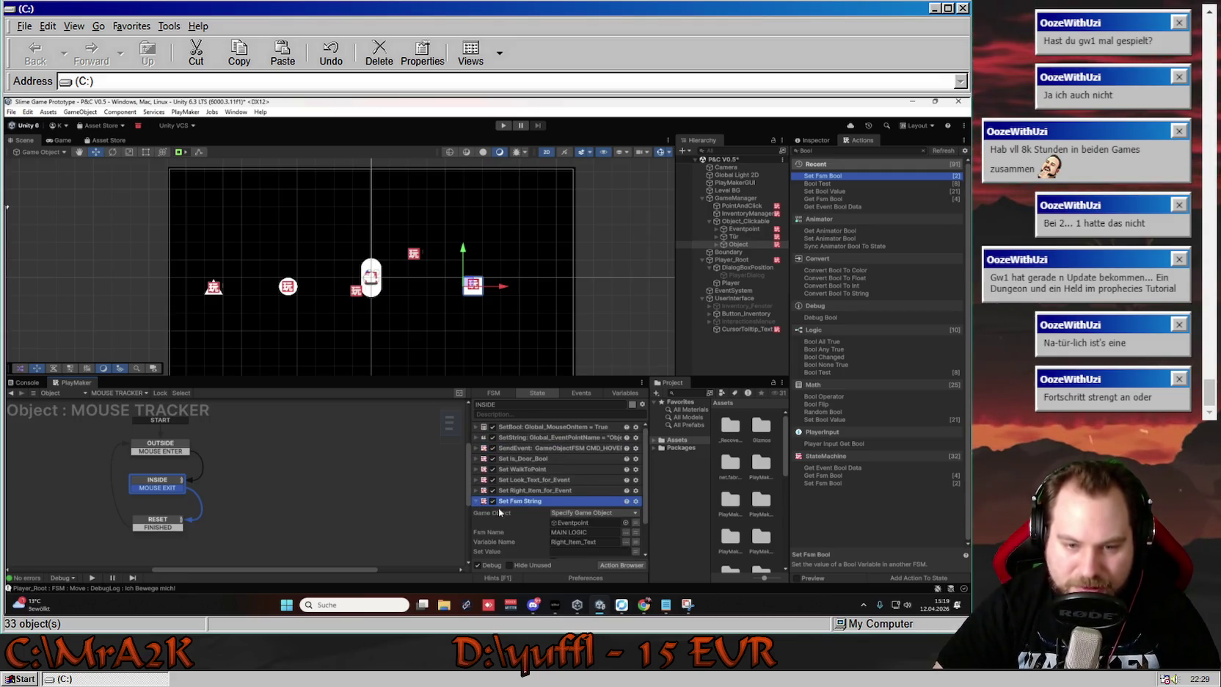
Rename the first Set Fsm String action to Set Right_Item_Text_for_Event
left_click(514, 458)
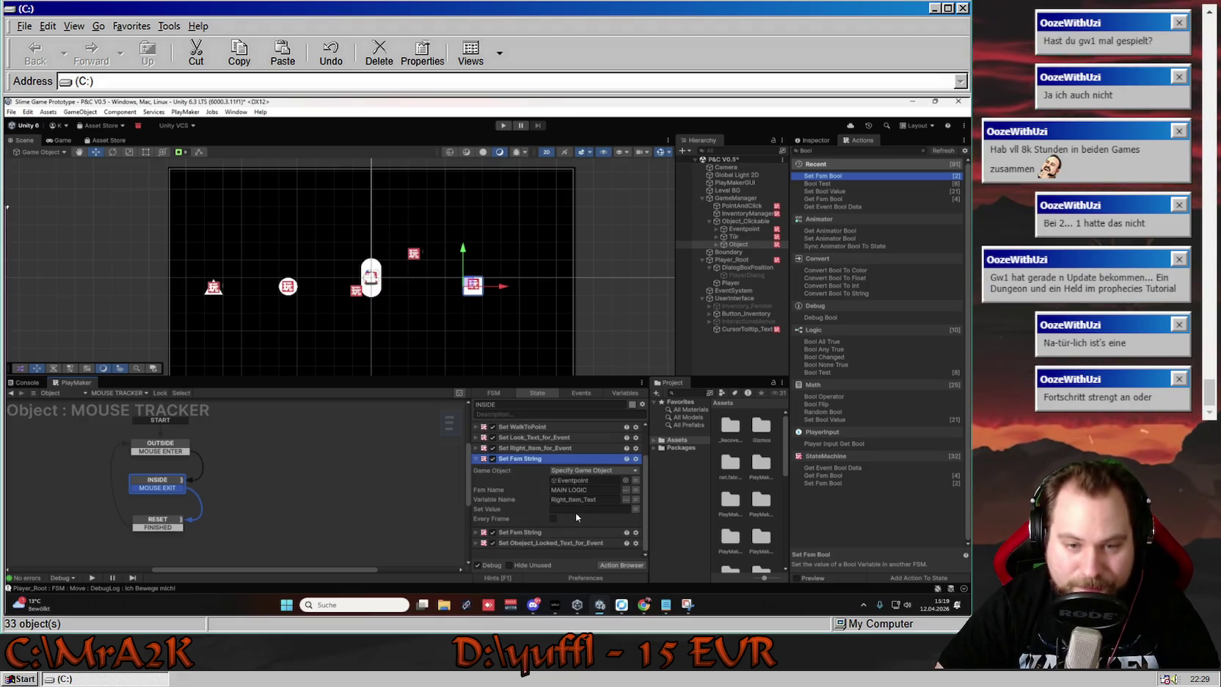
right_click(523, 457)
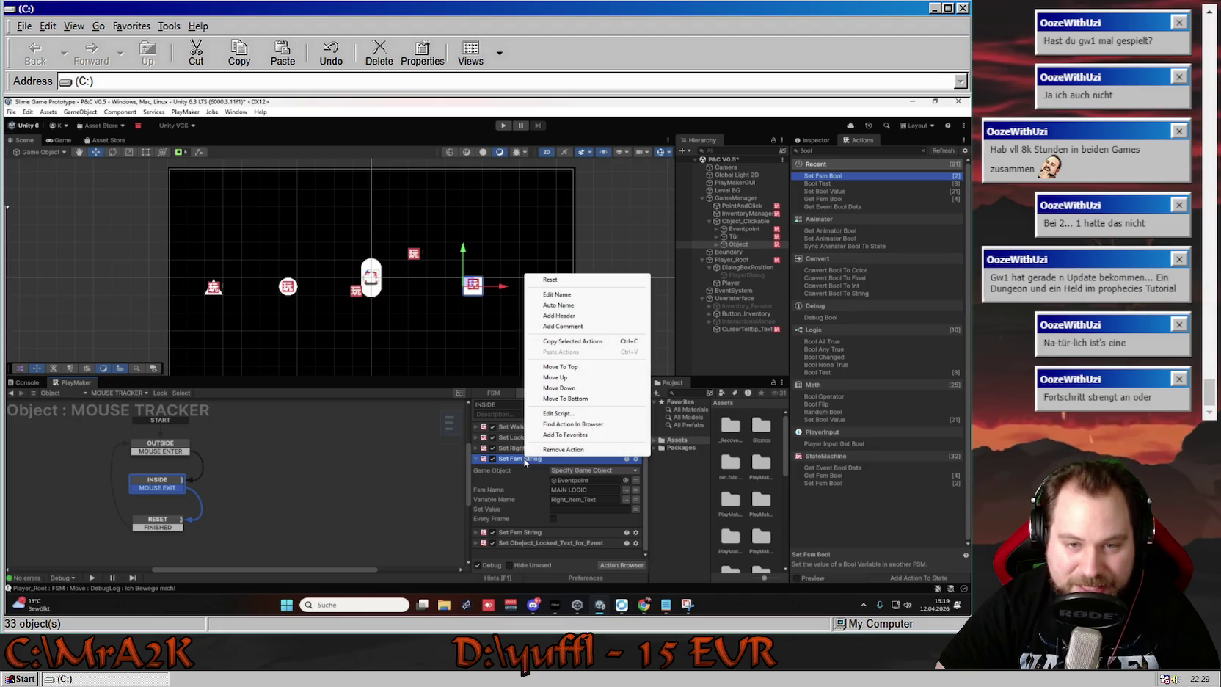
left_click(580, 299)
left_click_drag(557, 463, 515, 460)
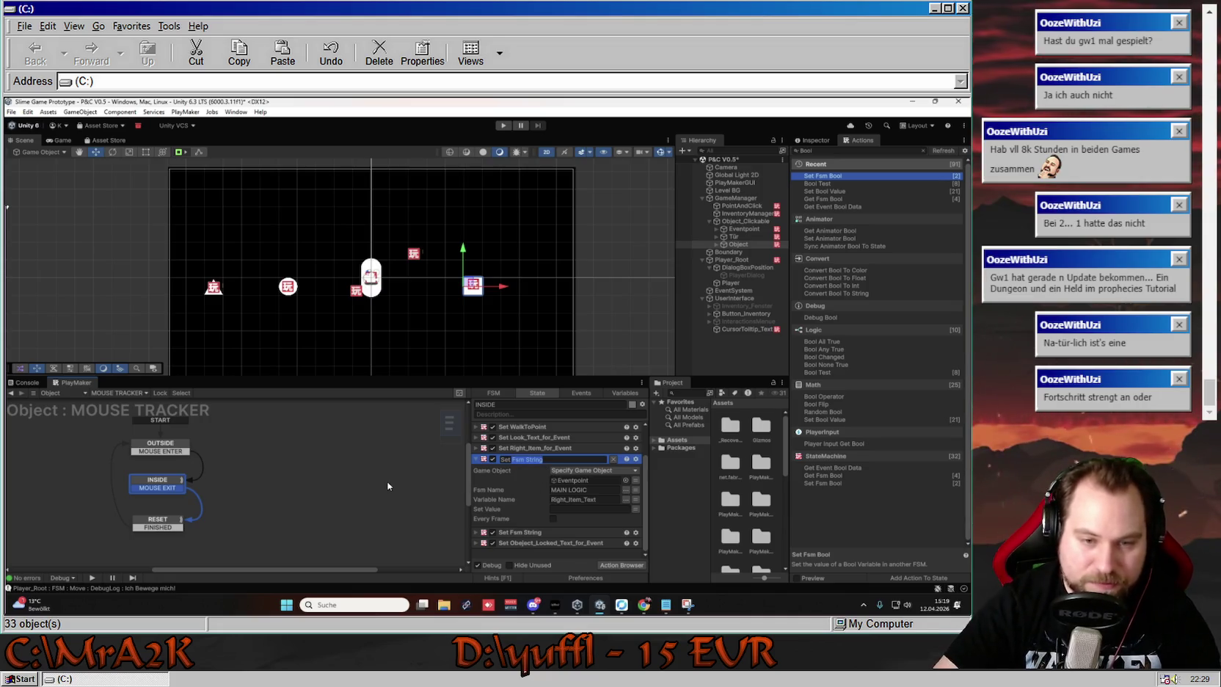
type("Ro")
key("BackSpace")
type("t_Item_Text_for_Event")
key("Return")
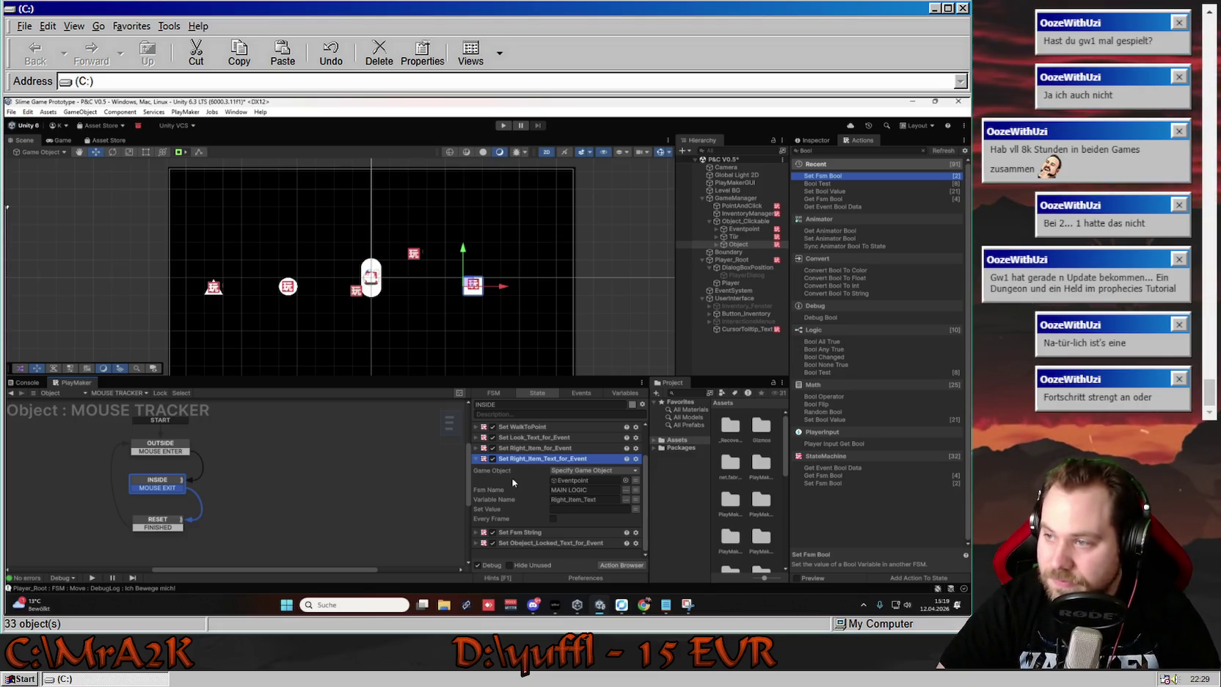
left_click(475, 458)
Rename the following Set Fsm String action to Set Wrong_Item_Text_for_Event
left_click(476, 469)
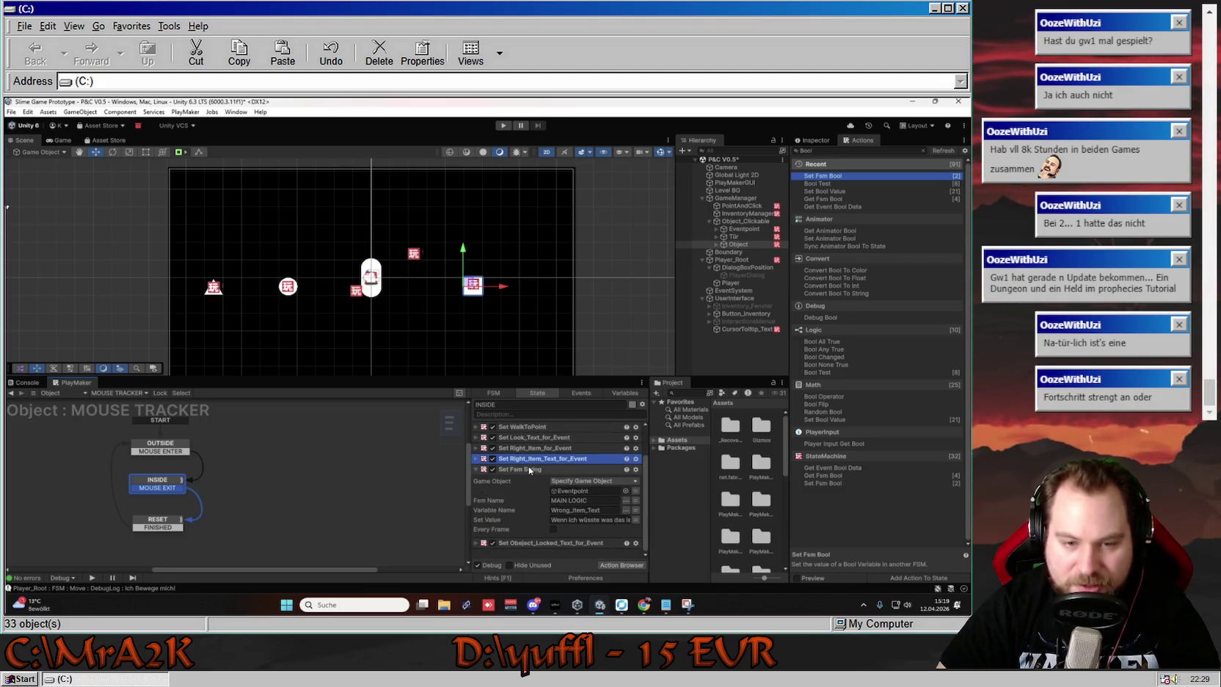
left_click(555, 521)
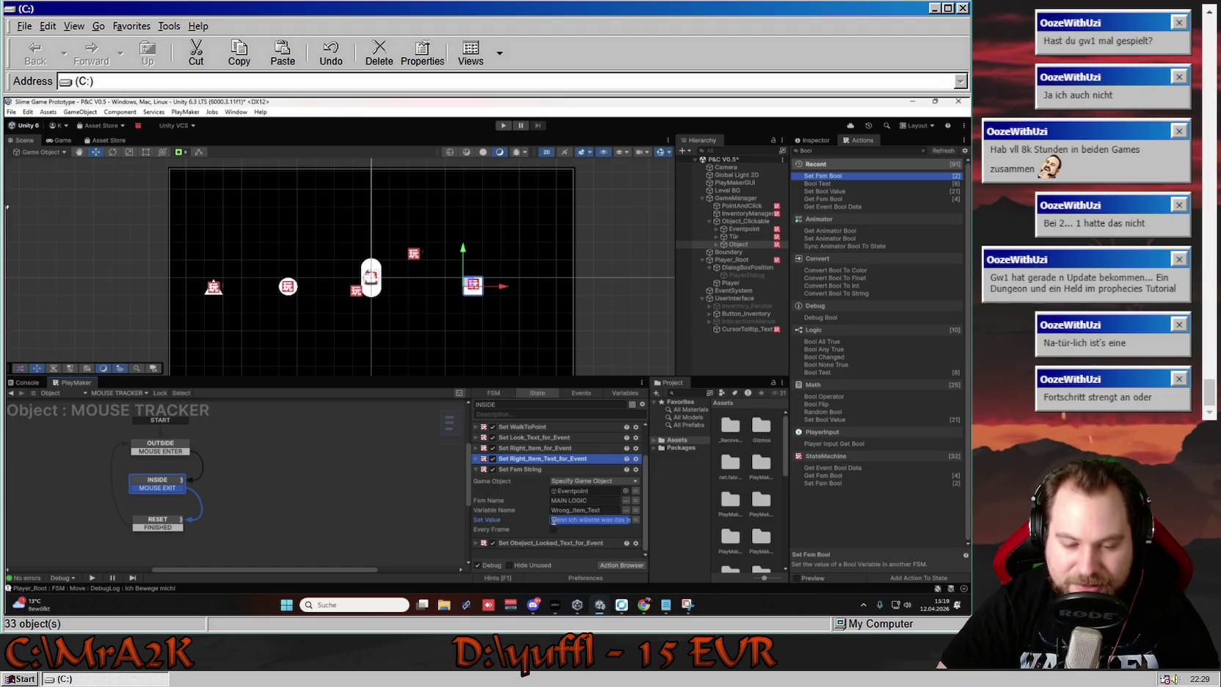
right_click(521, 469)
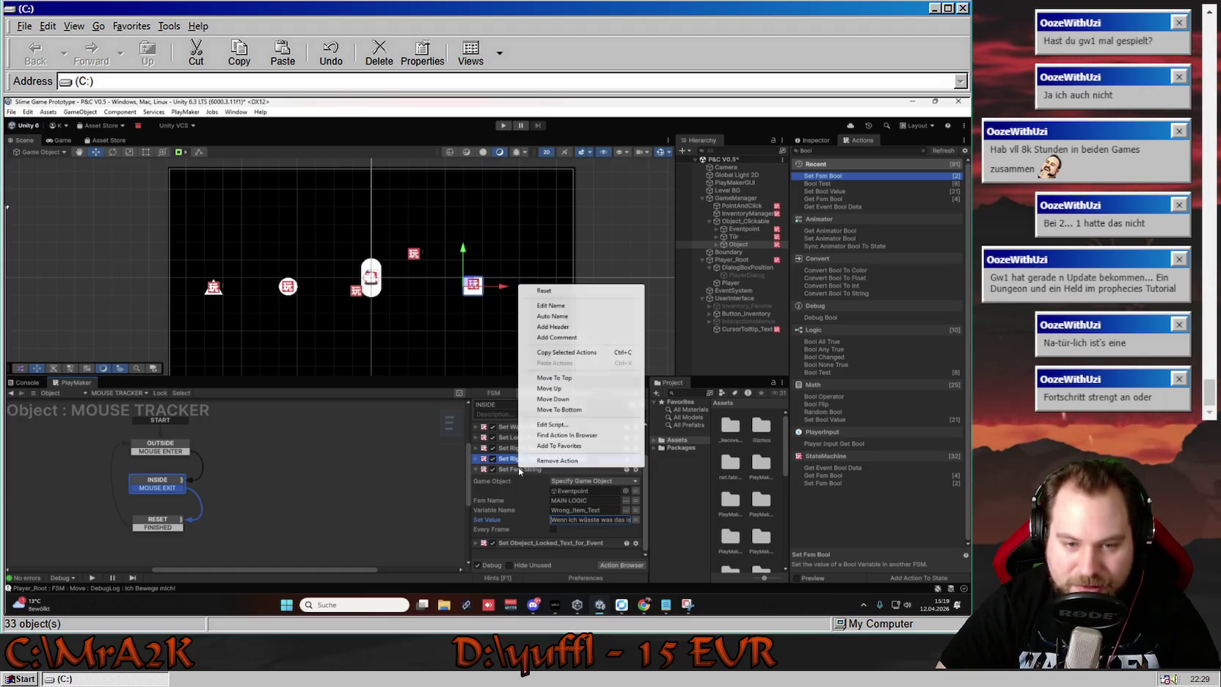
left_click(554, 305)
type("Se")
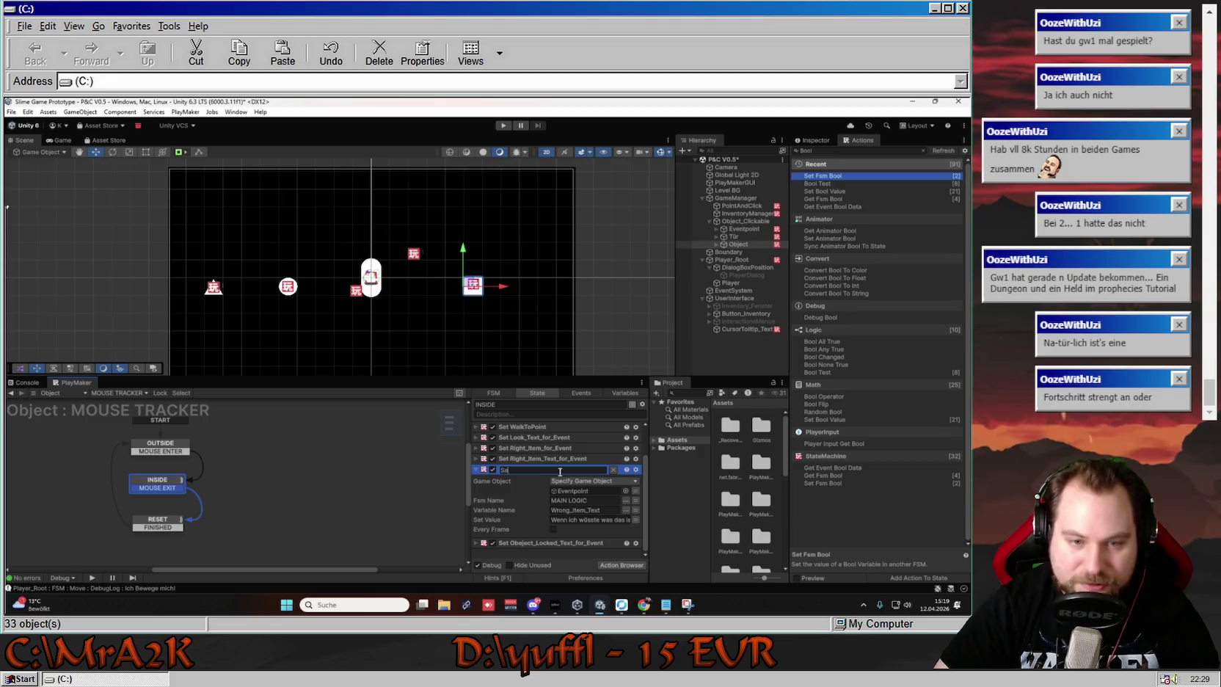
type("t Wrong_Item")
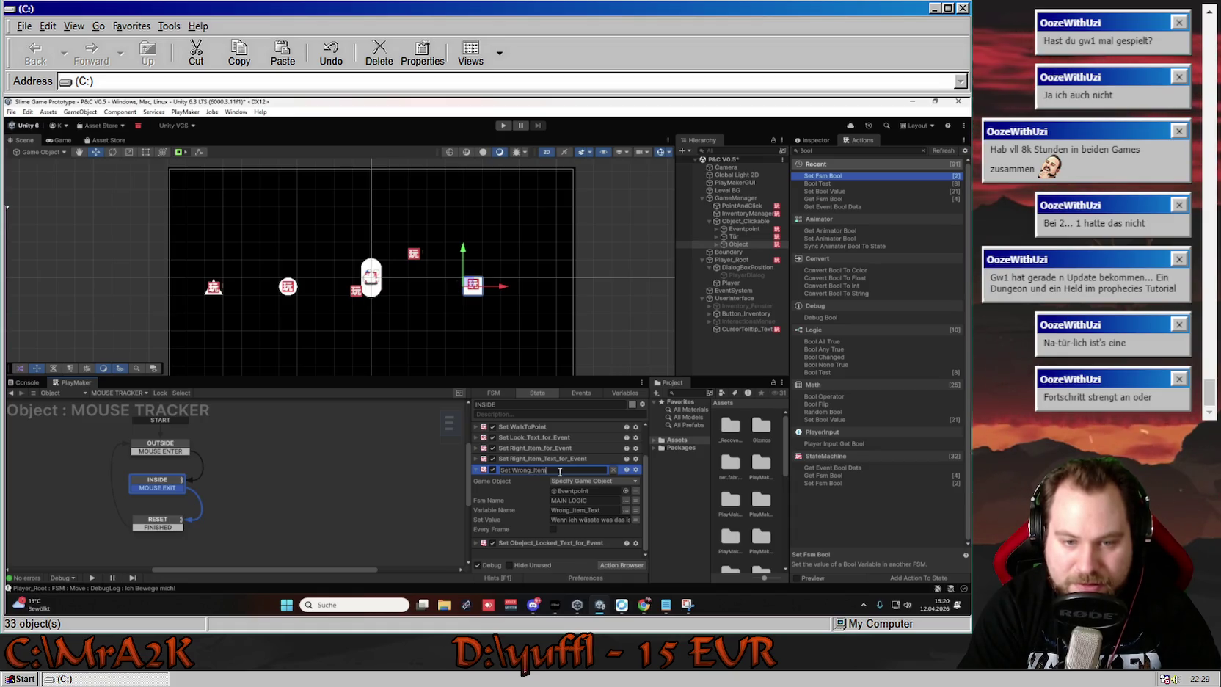
type("_Text")
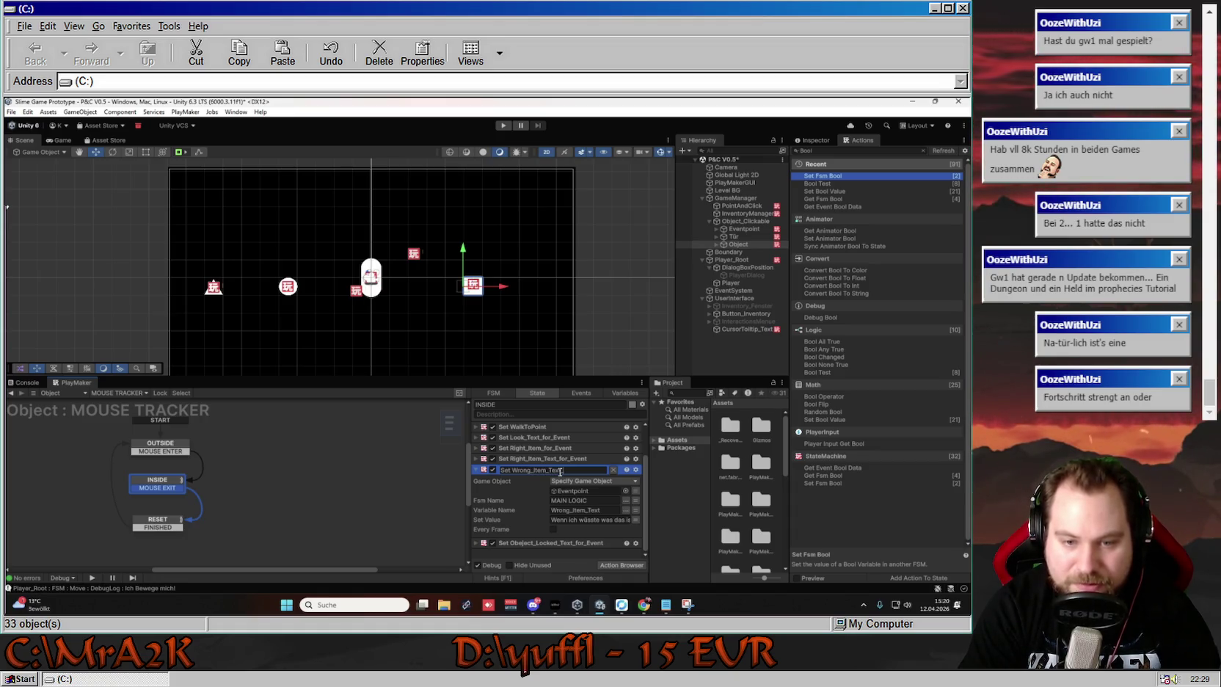
type("_for_Ev")
key("Return")
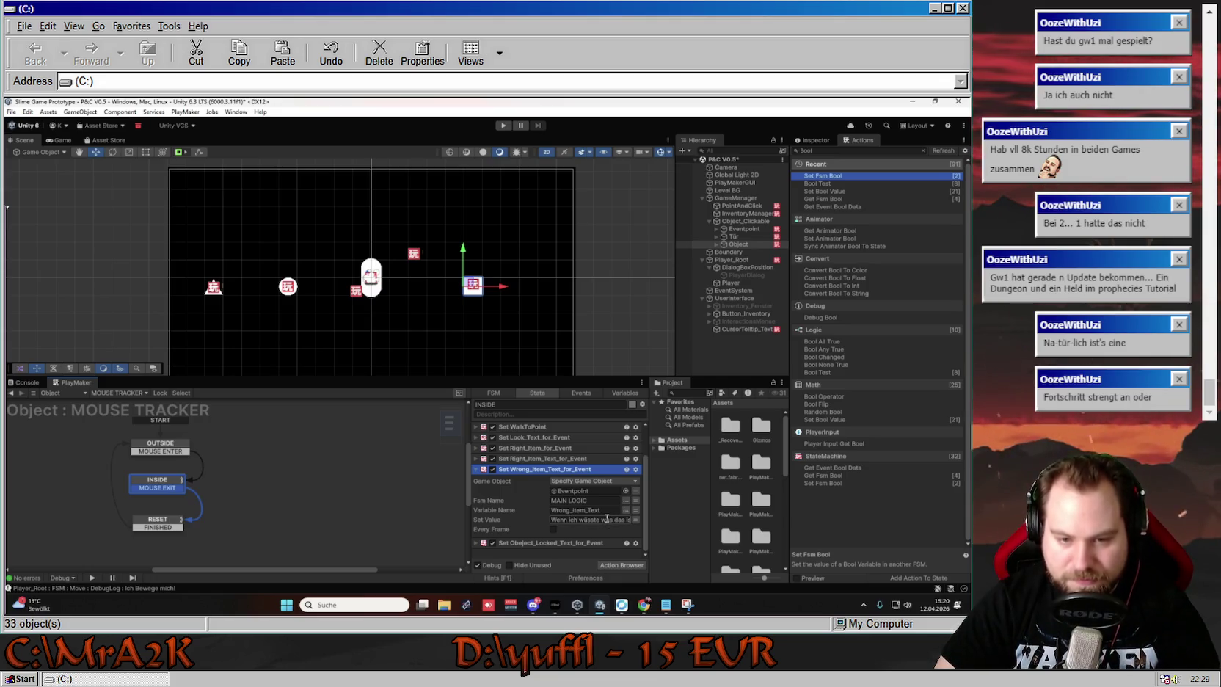
Replace Set Wrong_Item_Text_for_Event's Set Value with 'Das klappt so nicht!'
left_click(606, 518)
left_click_drag(606, 518, 643, 524)
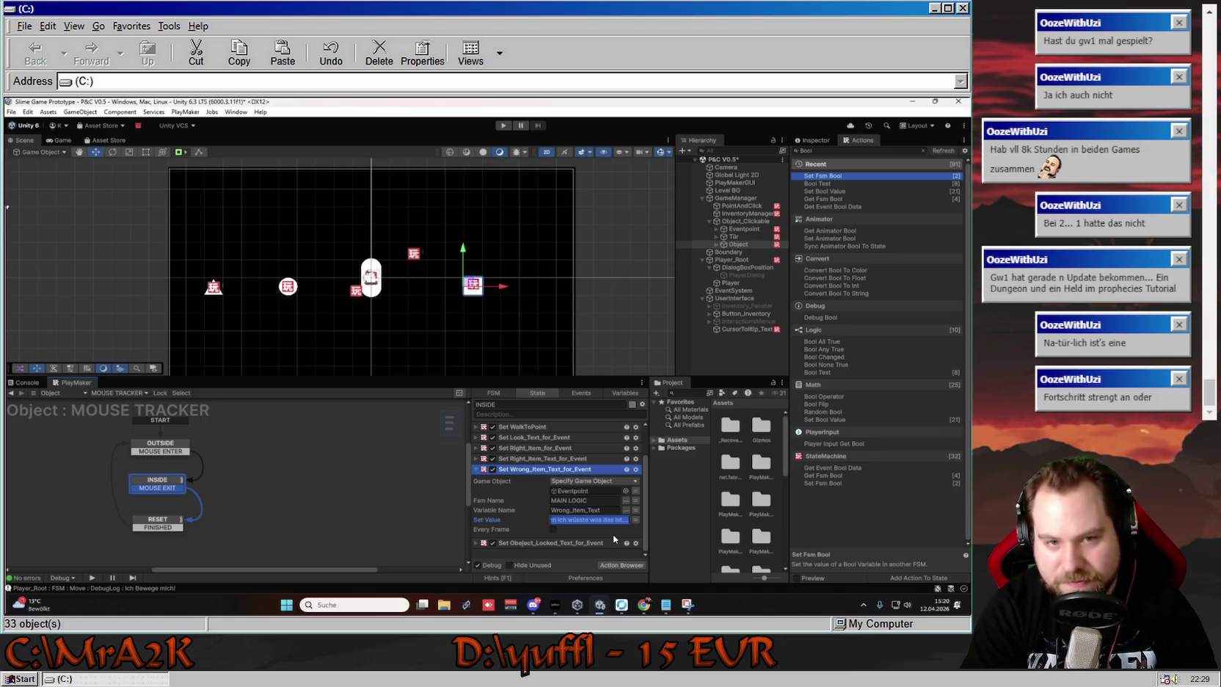
type("Das")
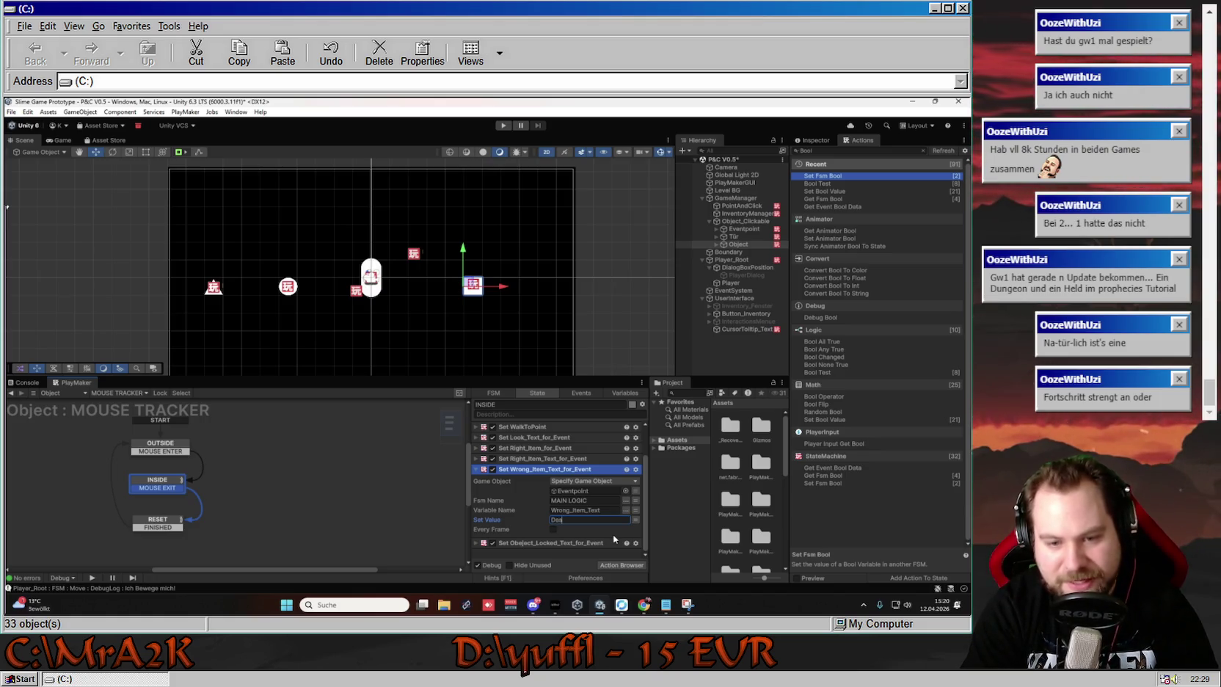
type(" klappt so nicht!")
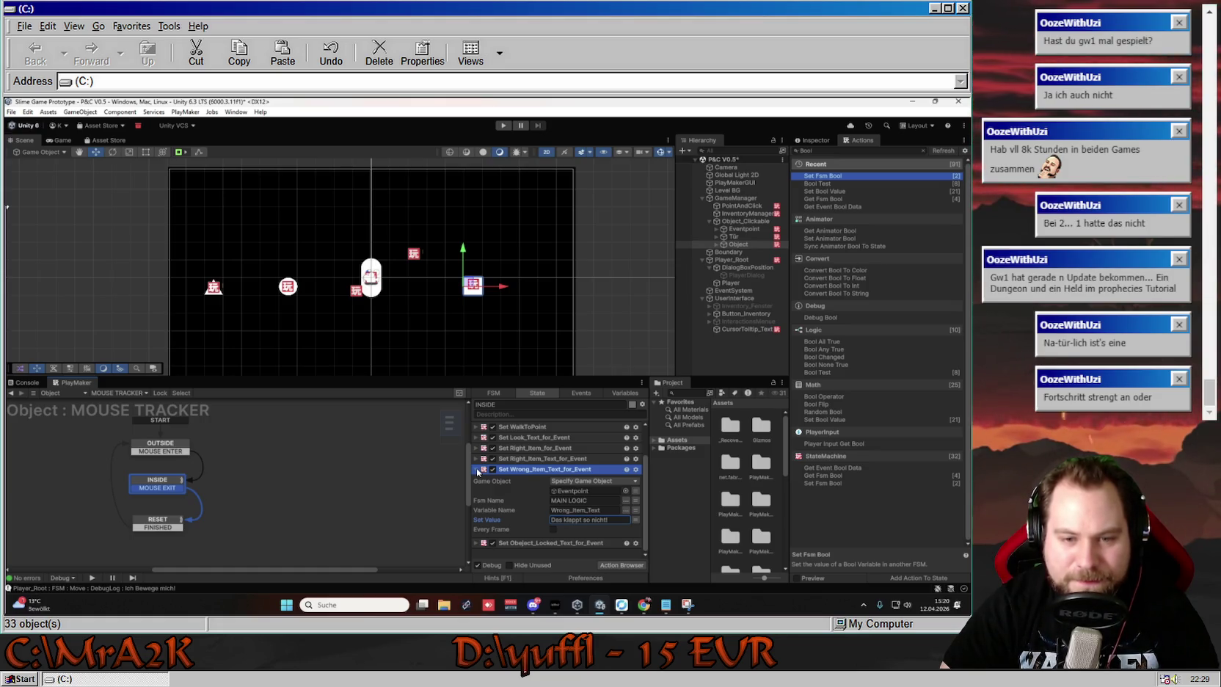
left_click(477, 470)
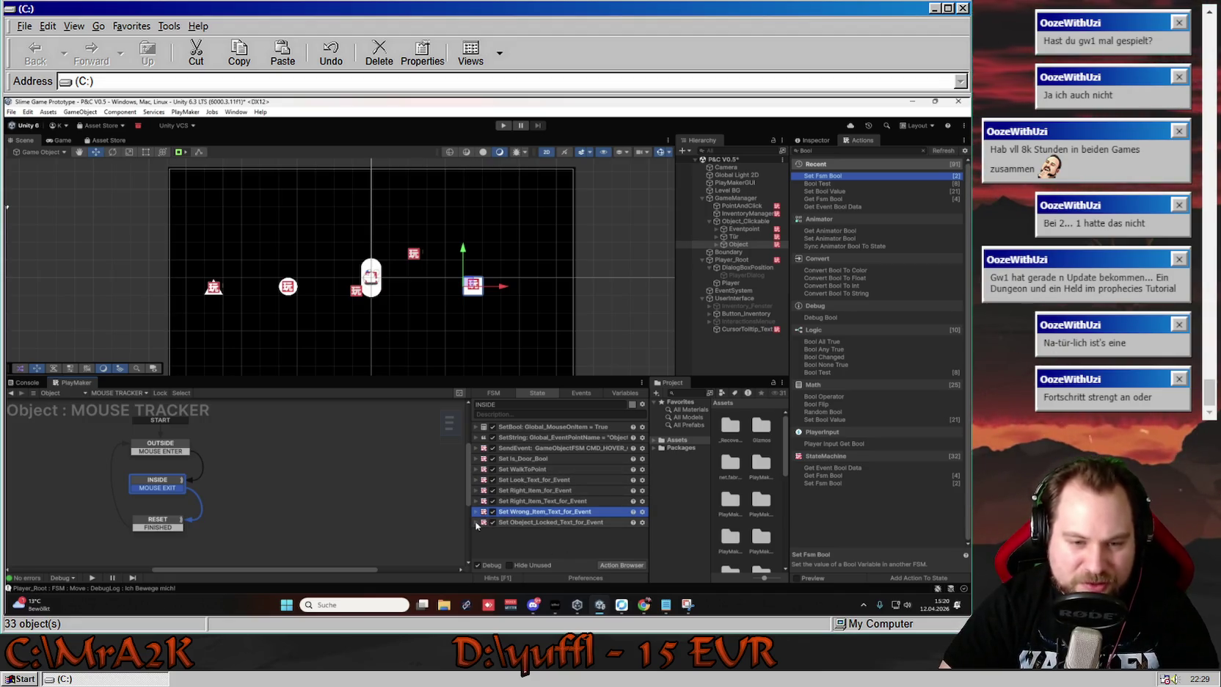
left_click(501, 521)
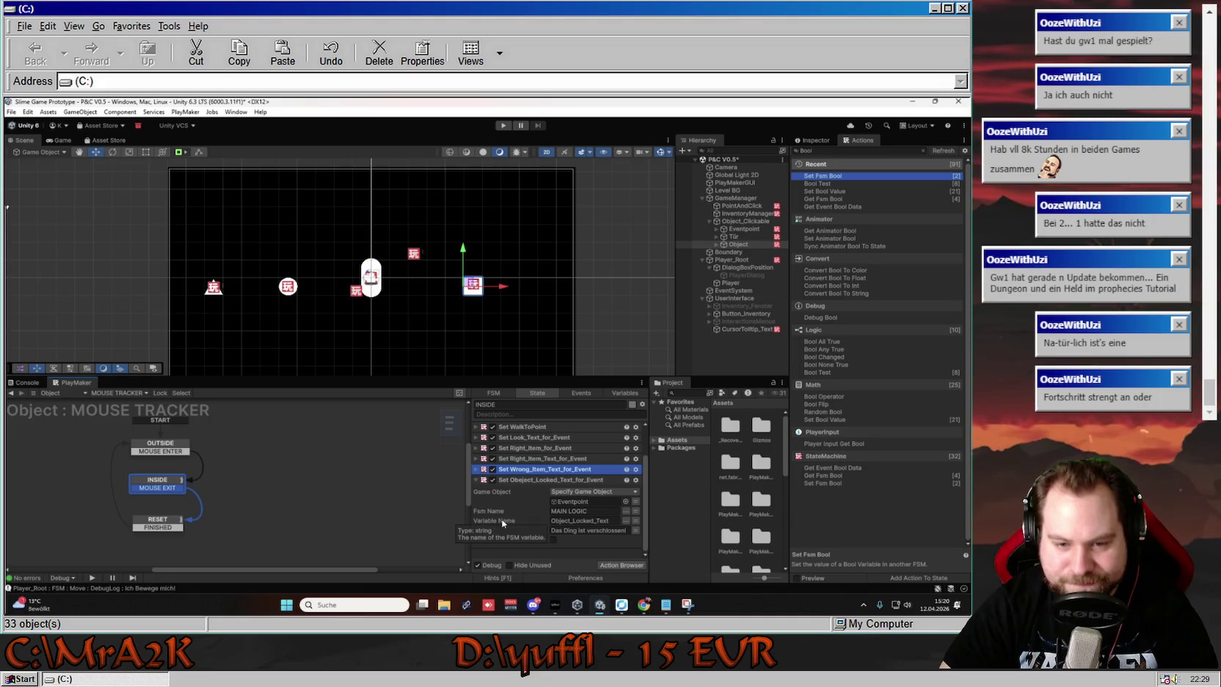
Collapse the open action and select Tür in the Hierarchy to show its TÜR LOGIC FSM
left_click(475, 481)
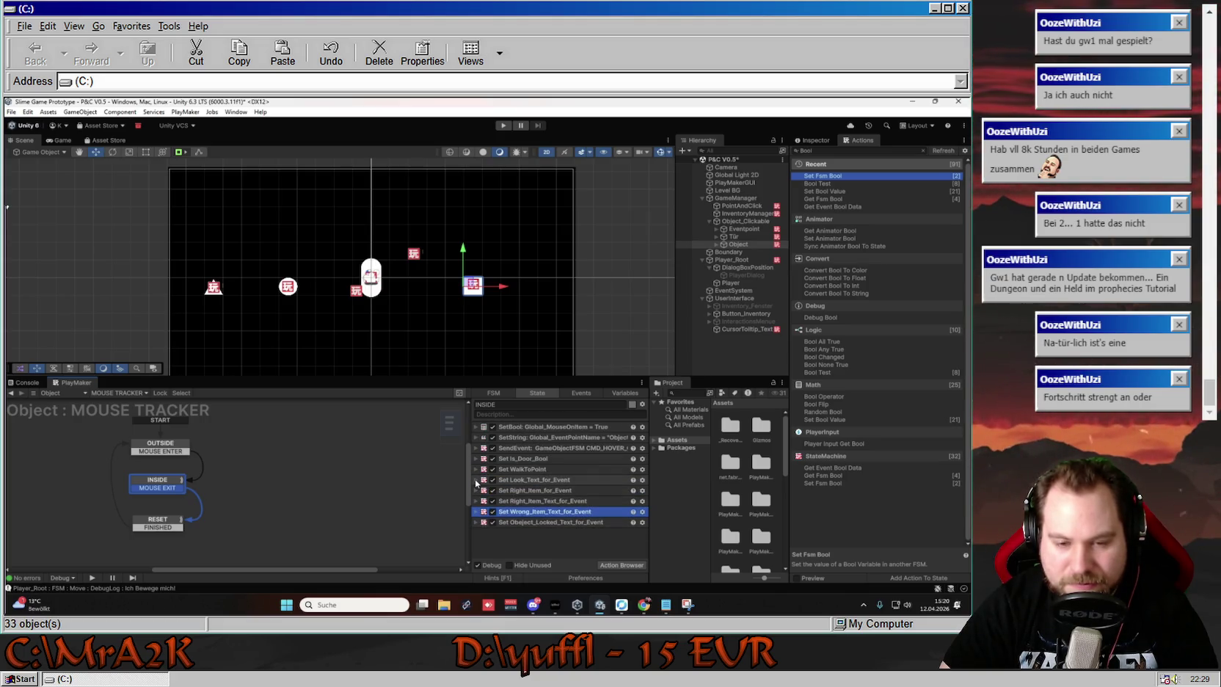
left_click(415, 322)
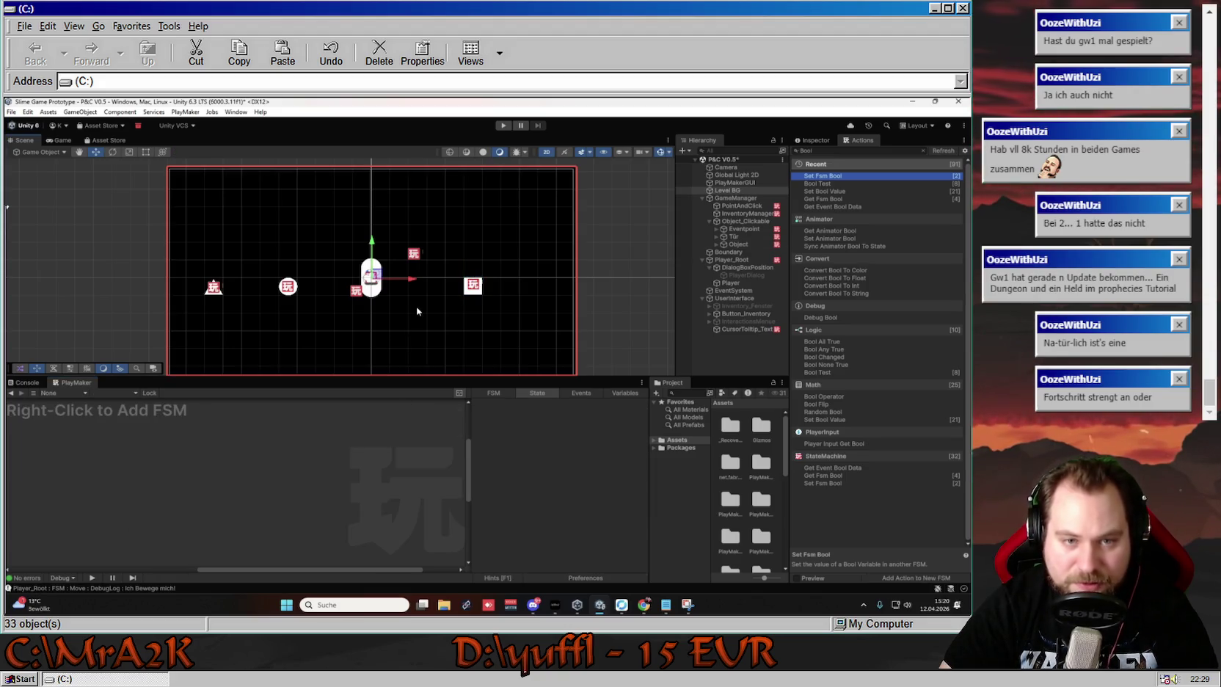
left_click(741, 207)
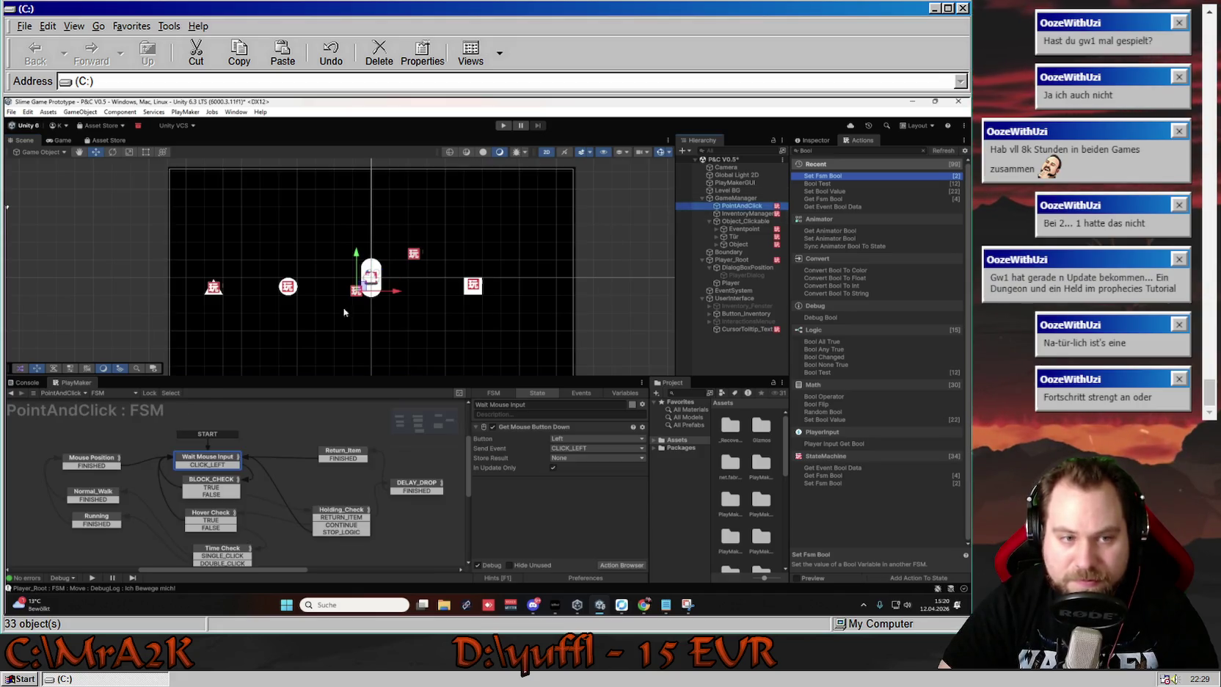
left_click(737, 236)
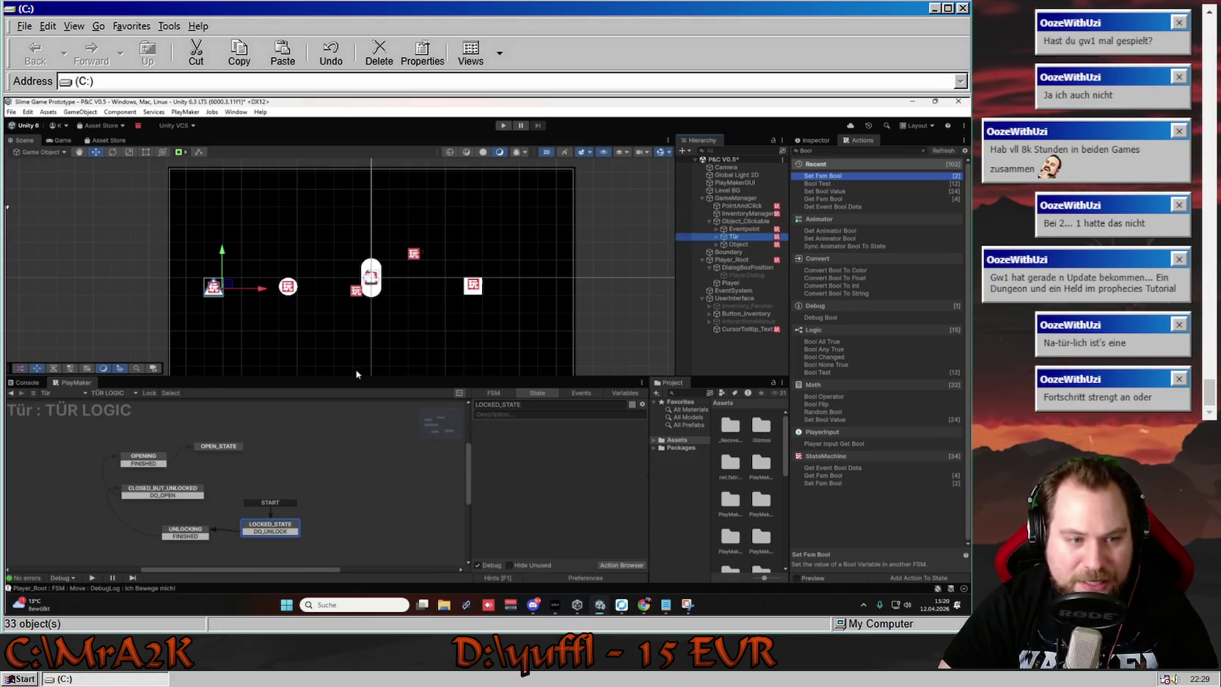
Switch Tür to its MOUSE TRACKER FSM and show the INSIDE state
left_click(119, 391)
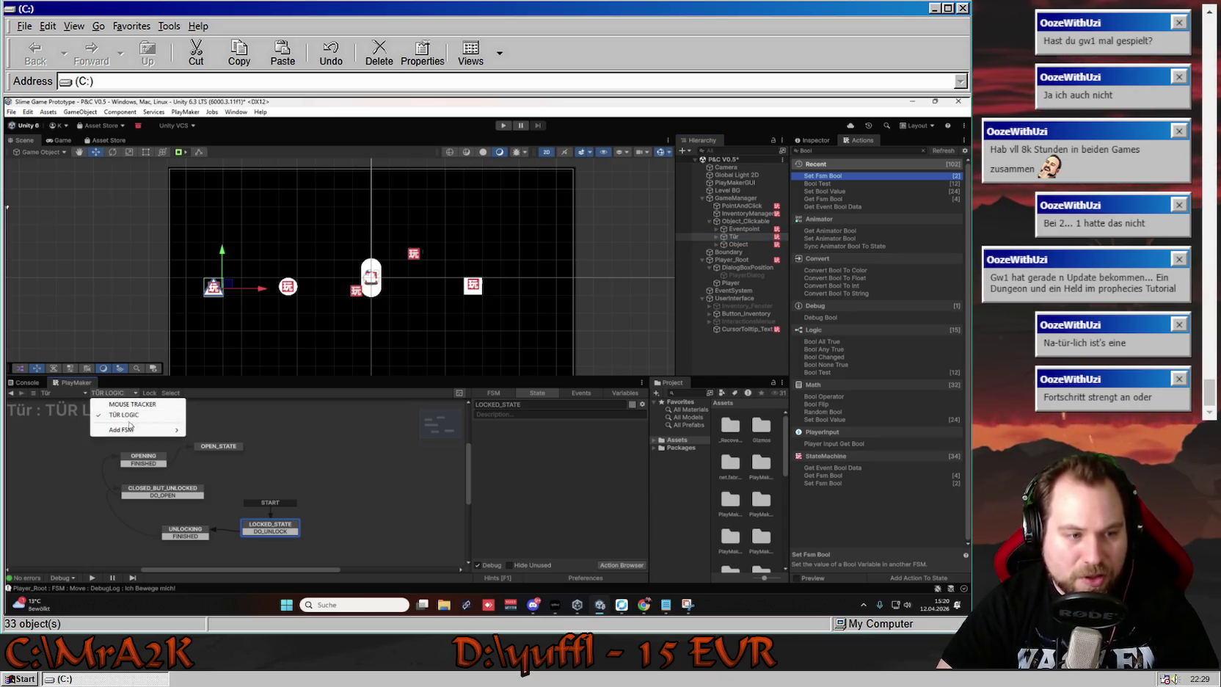
left_click(140, 414)
left_click(201, 486)
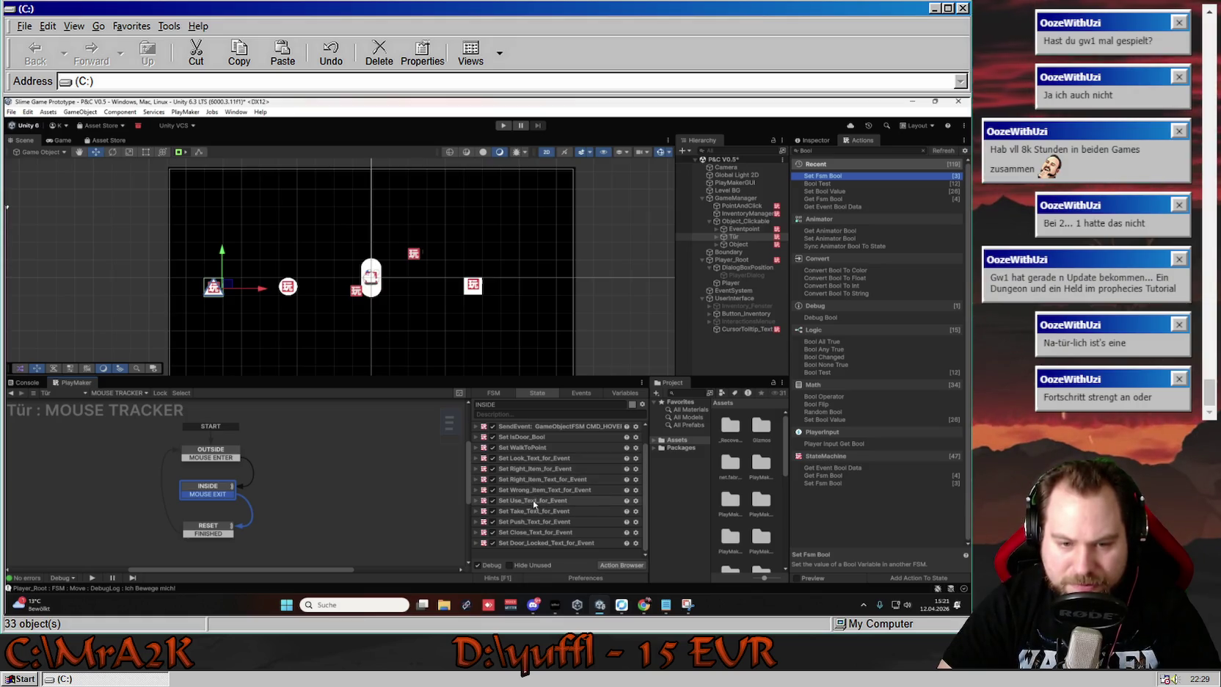
Select the Set Use, Take, Push and Close_Text_for_Event actions for copying
left_click(534, 506)
left_click(535, 510, "shift")
left_click(536, 522, "shift")
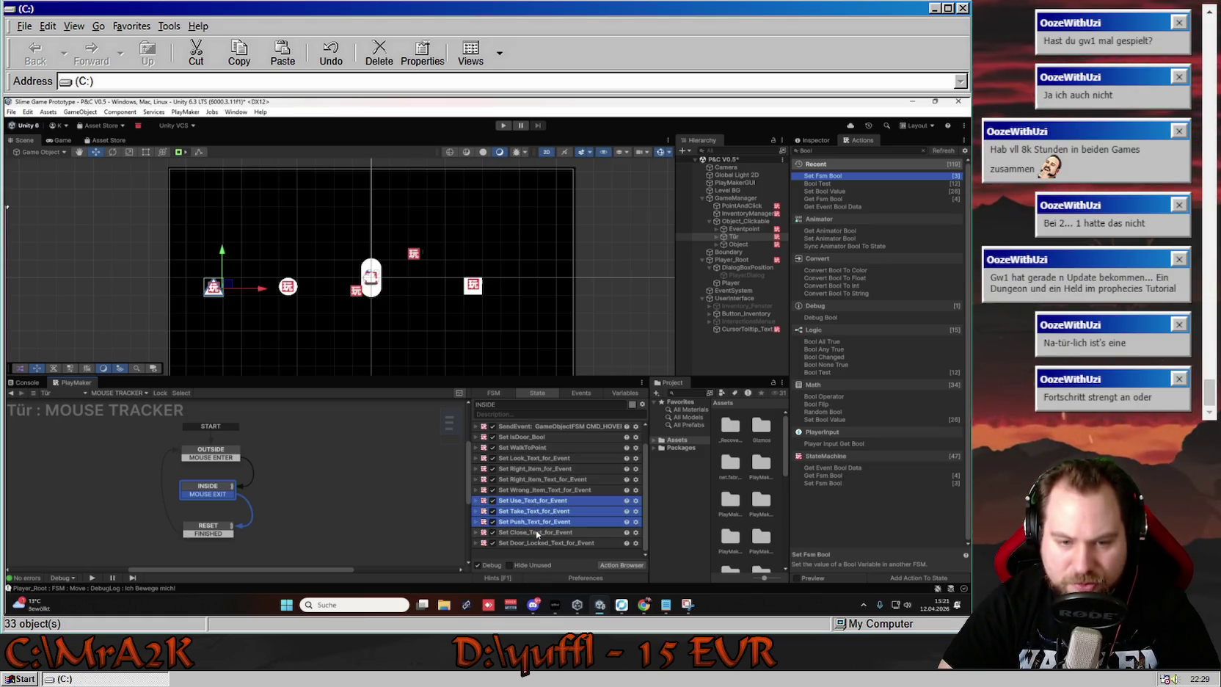
left_click(539, 532, "shift")
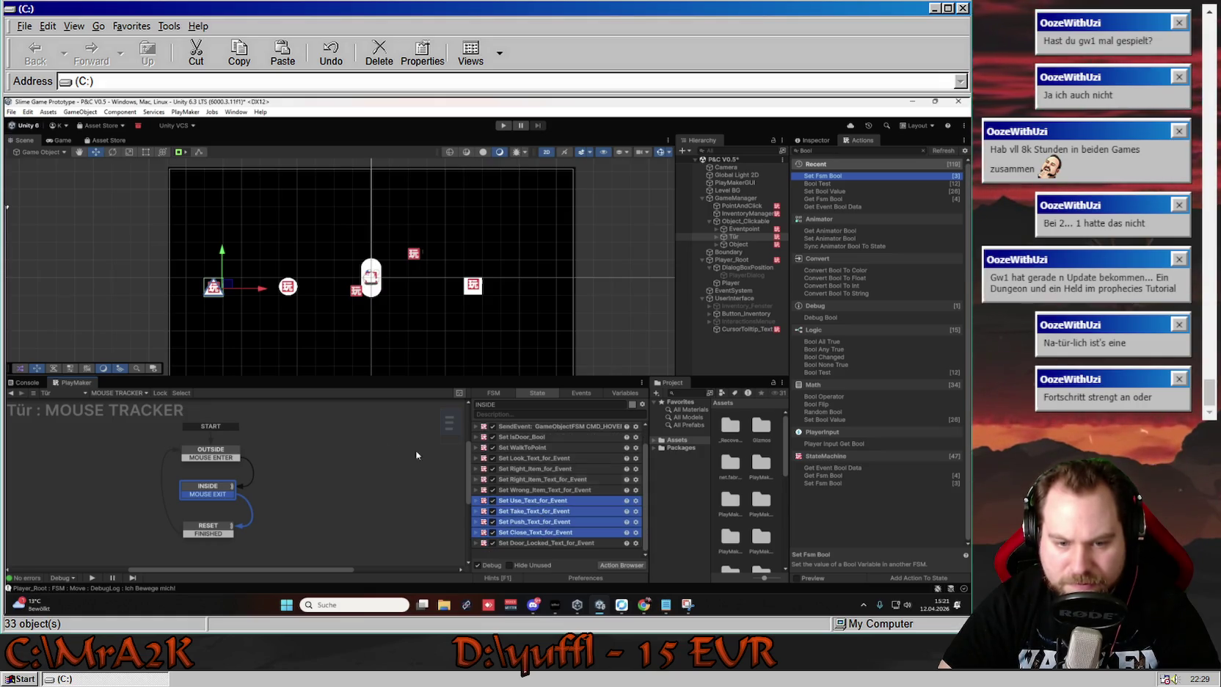
left_click(135, 391)
left_click(145, 394)
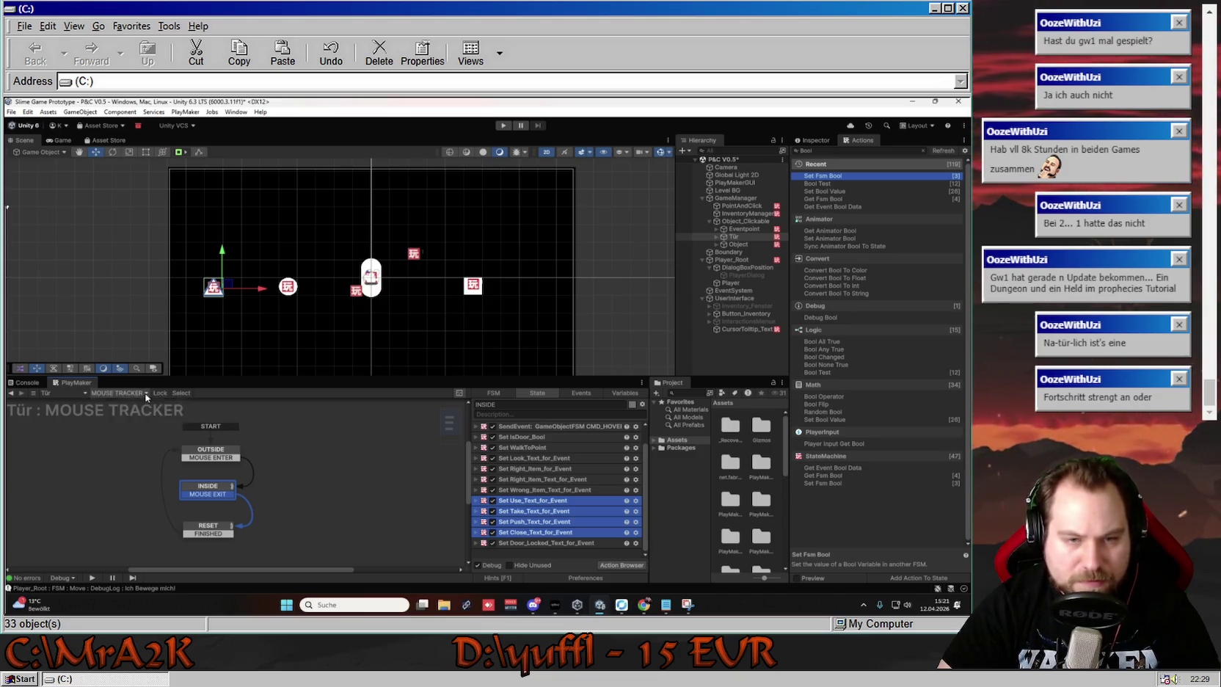
Paste the copied text actions into the INSIDE state of Object's MOUSE TRACKER FSM
left_click(146, 394)
left_click(125, 416)
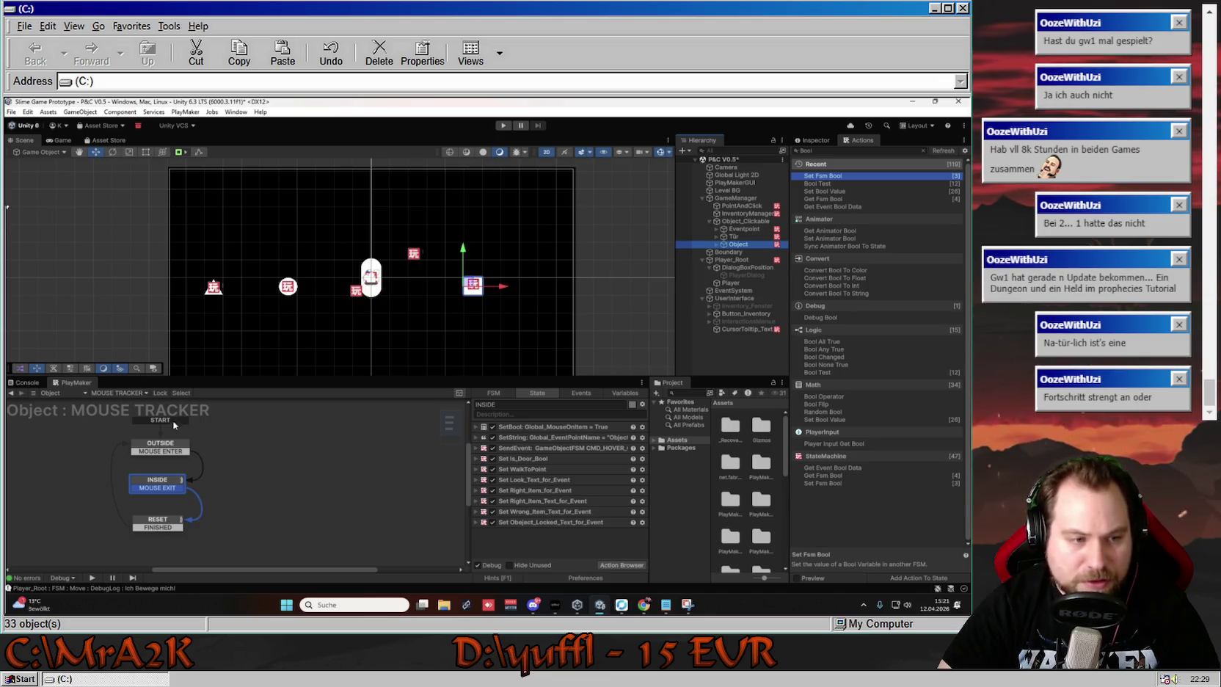
left_click(174, 482)
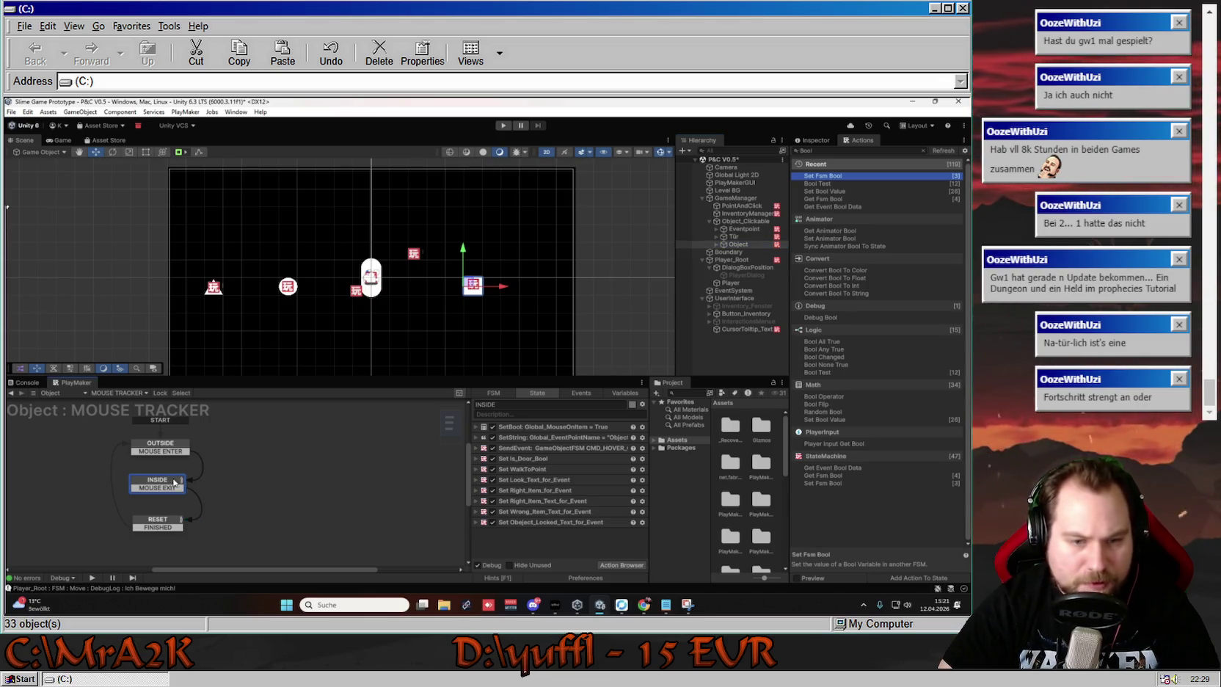
key("ctrl+v")
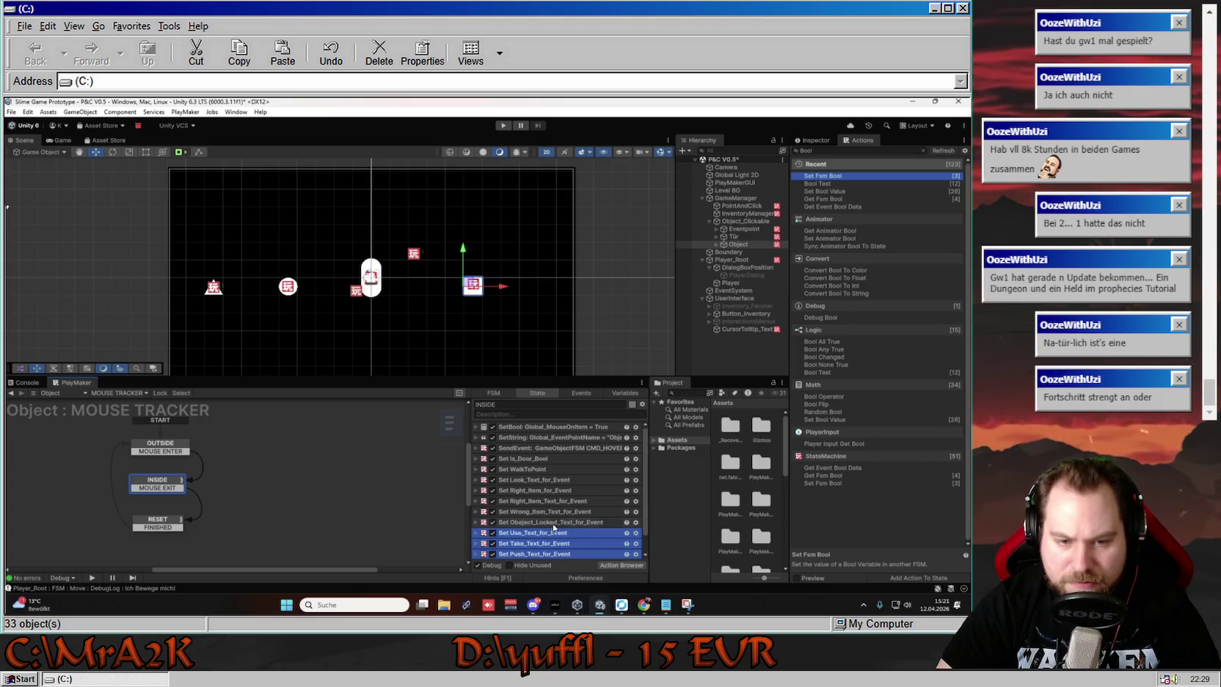
scroll(553, 526, "down", 1)
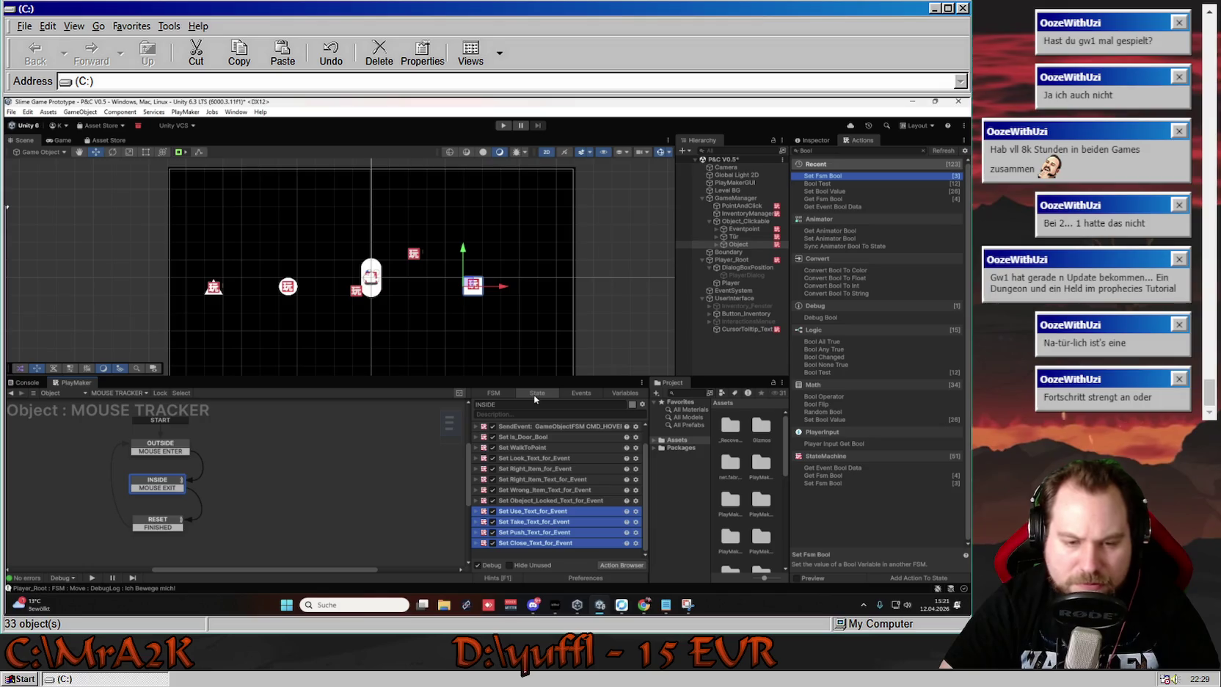
Change Set Take_Text_for_Event's Set Value to 'Der ist zu klobig!'
left_click(477, 513)
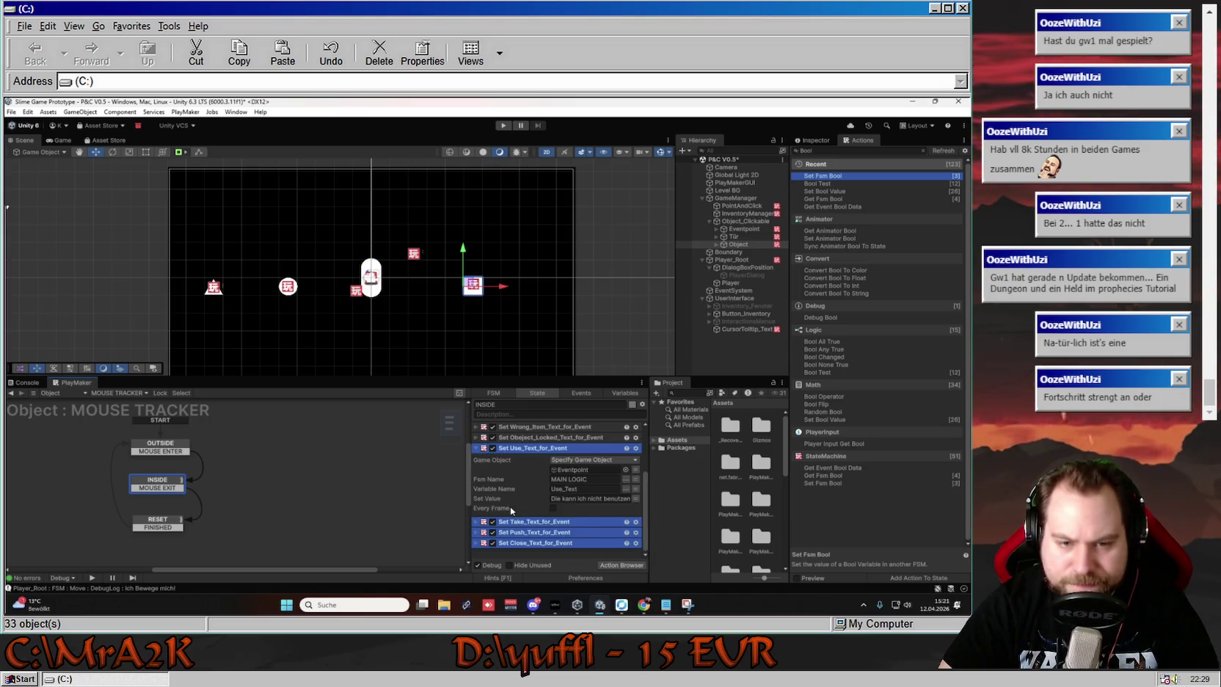
scroll(558, 499, "down", 2)
left_click(571, 498)
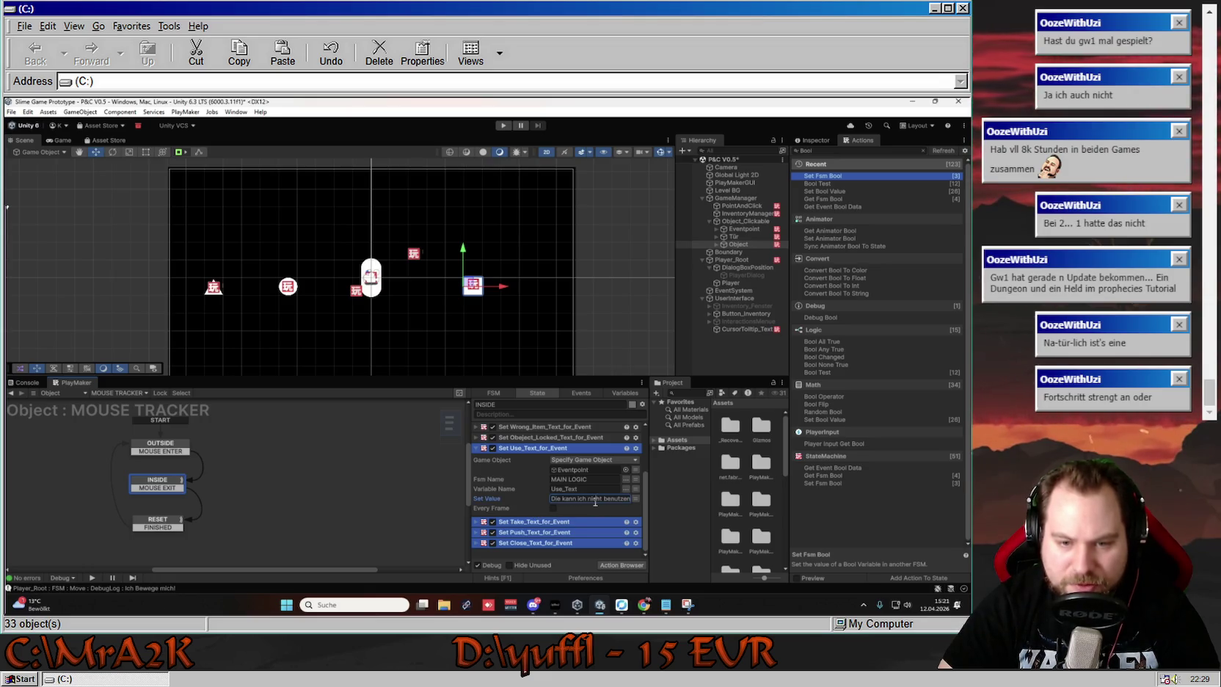
left_click(591, 498)
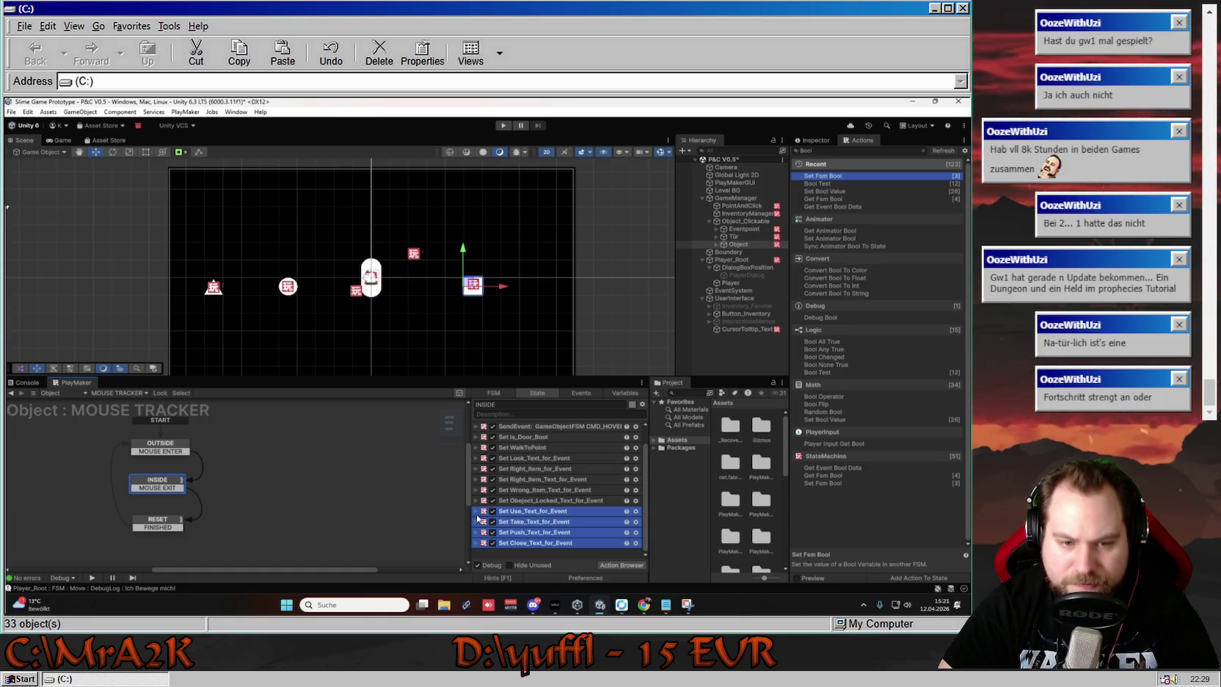
left_click(509, 519)
double_click(587, 509)
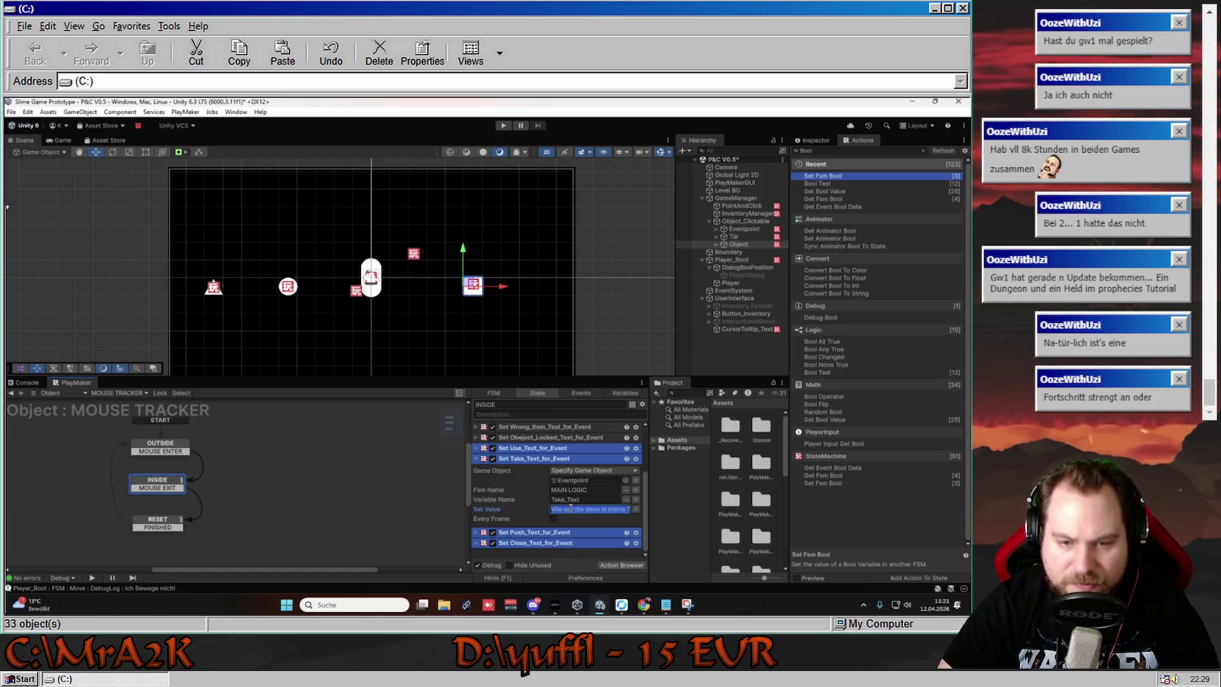
left_click(591, 507)
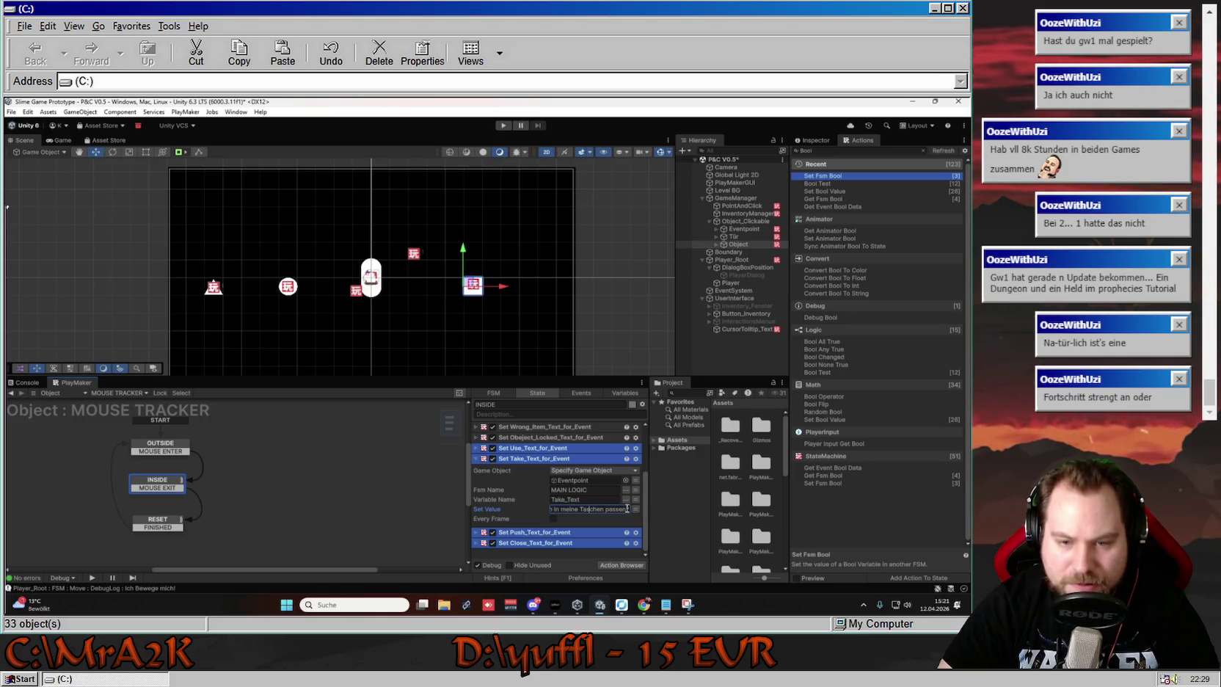
key("Return")
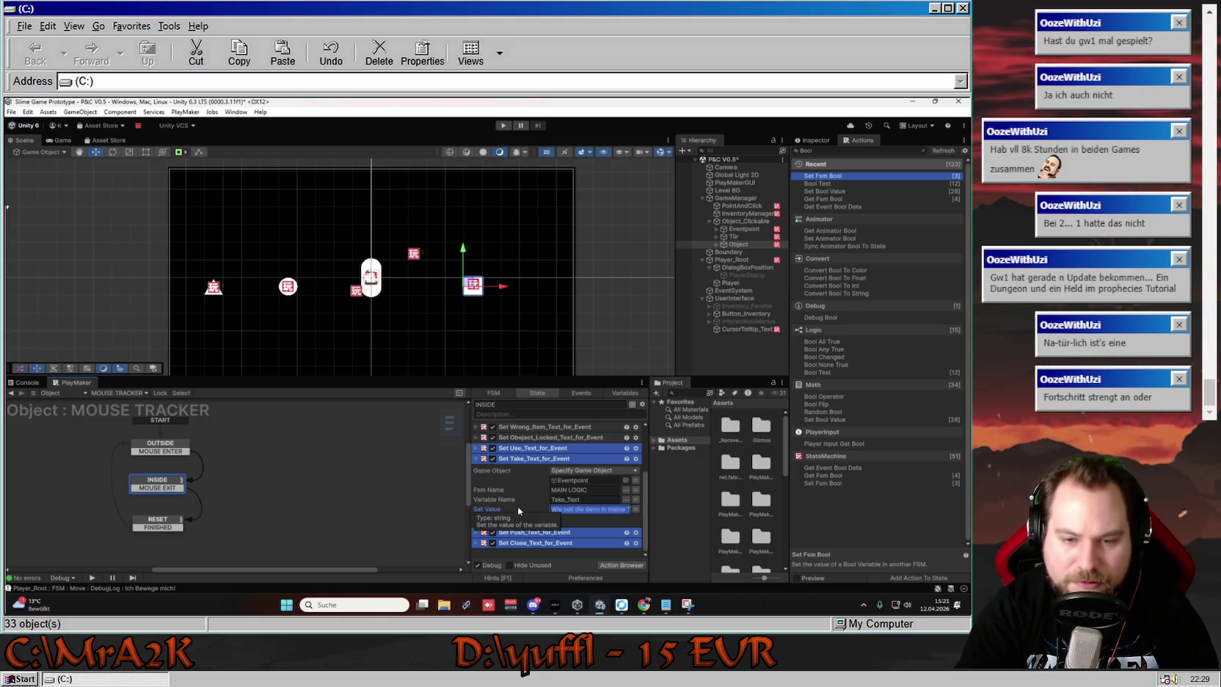
key("BackSpace")
type("Der ist zu klobig!")
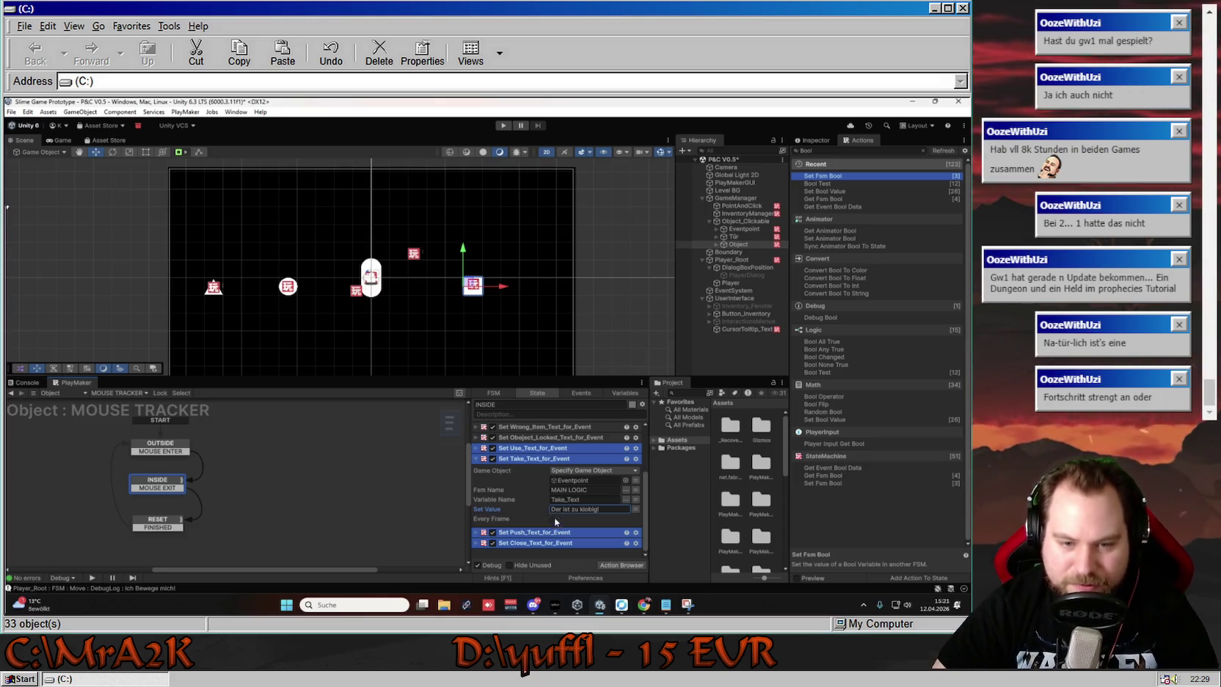
left_click(476, 459)
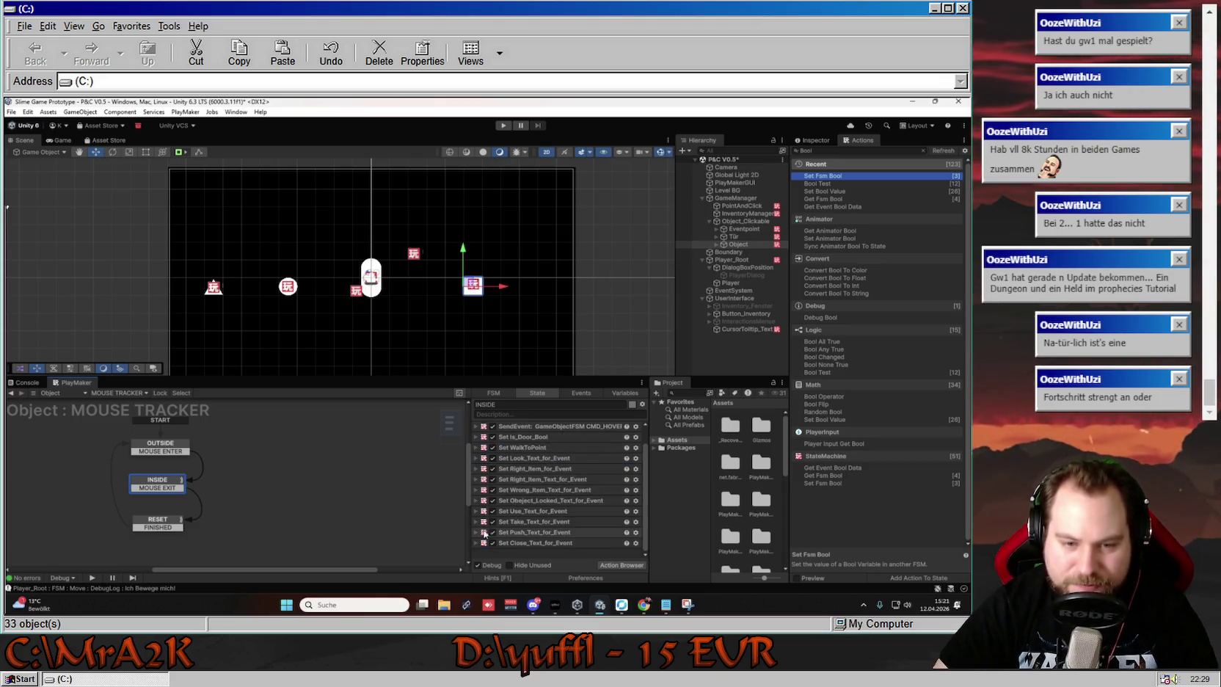
Change Set Push_Text_for_Event's Set Value to 'Die ist fest im Boden genagelt!'
left_click(477, 532)
left_click(562, 519)
mouse_move(562, 519)
left_mouse_down()
mouse_move(656, 523)
mouse_move(512, 527)
left_mouse_up()
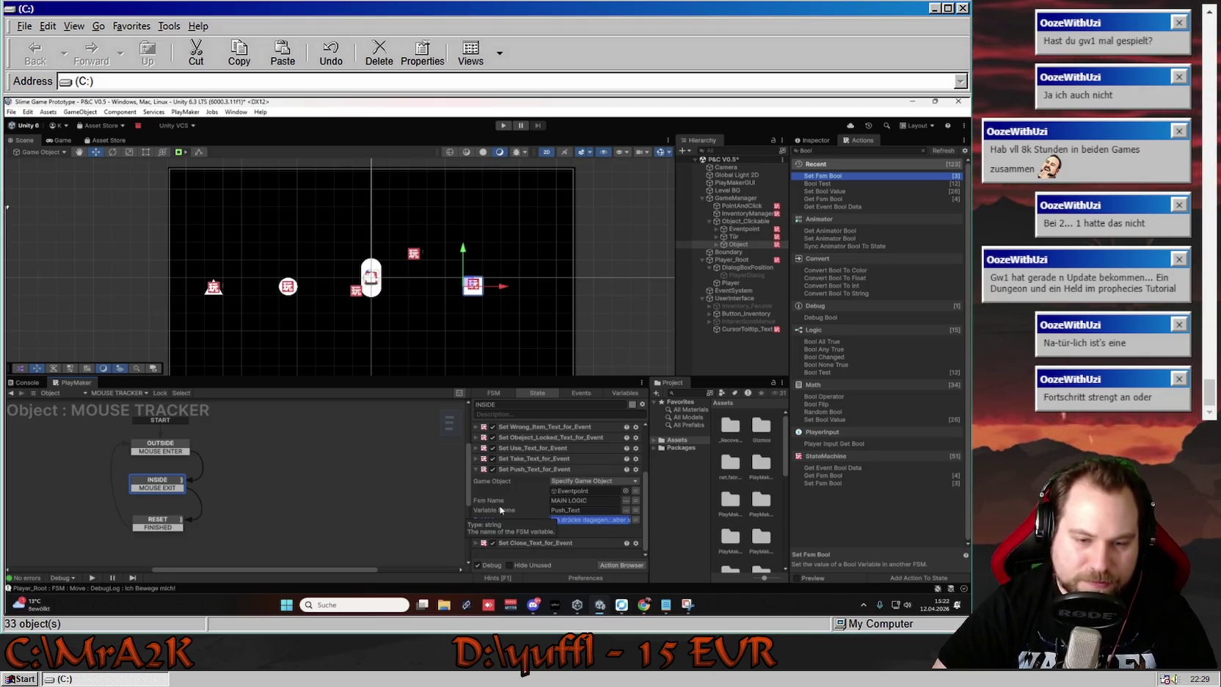
key("BackSpace")
type("im Boden genagelt!")
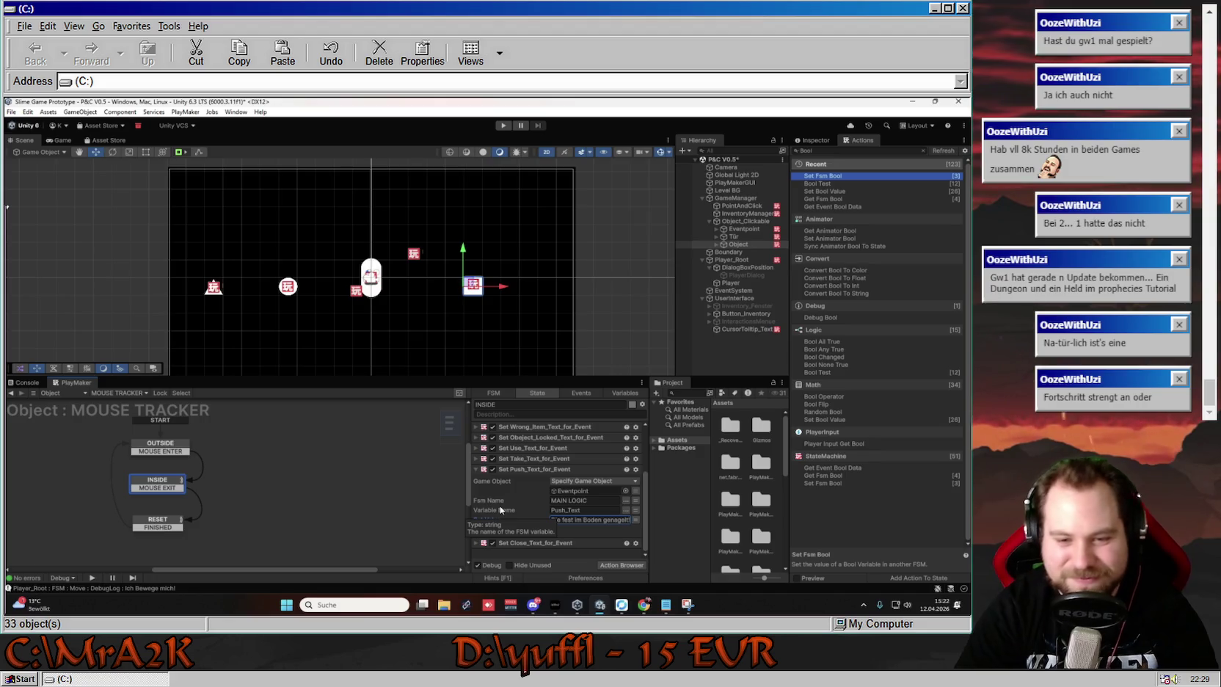
left_click(580, 520)
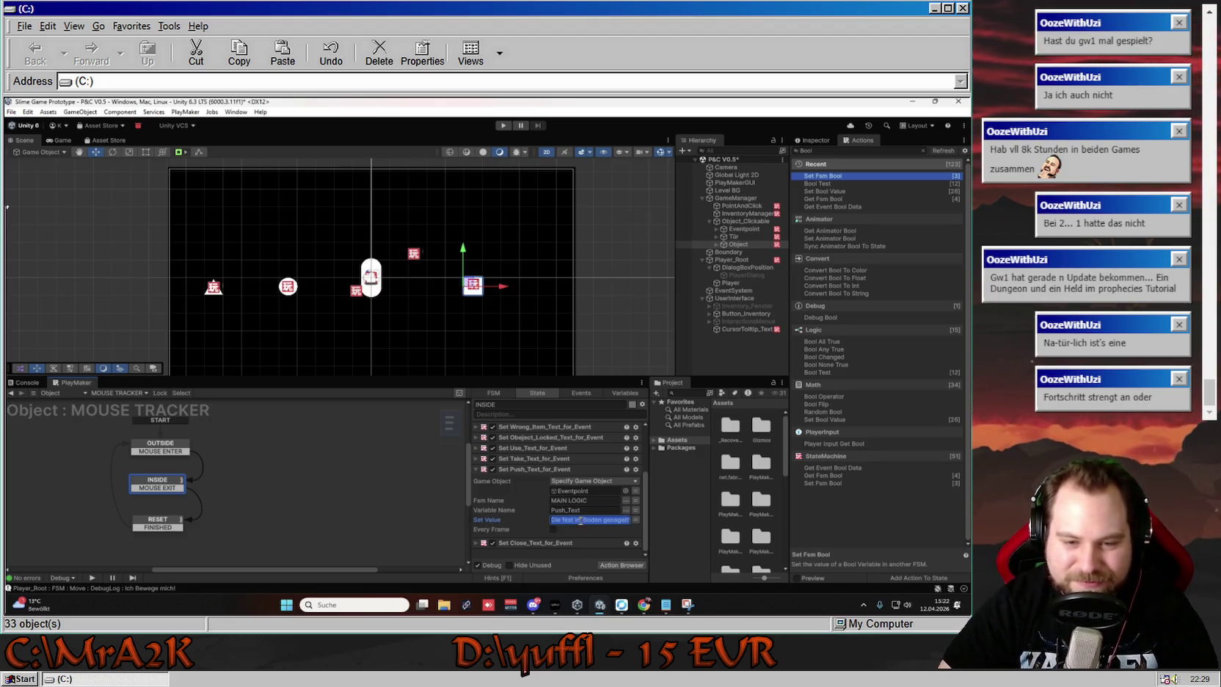
left_click(563, 519)
type("ist fe")
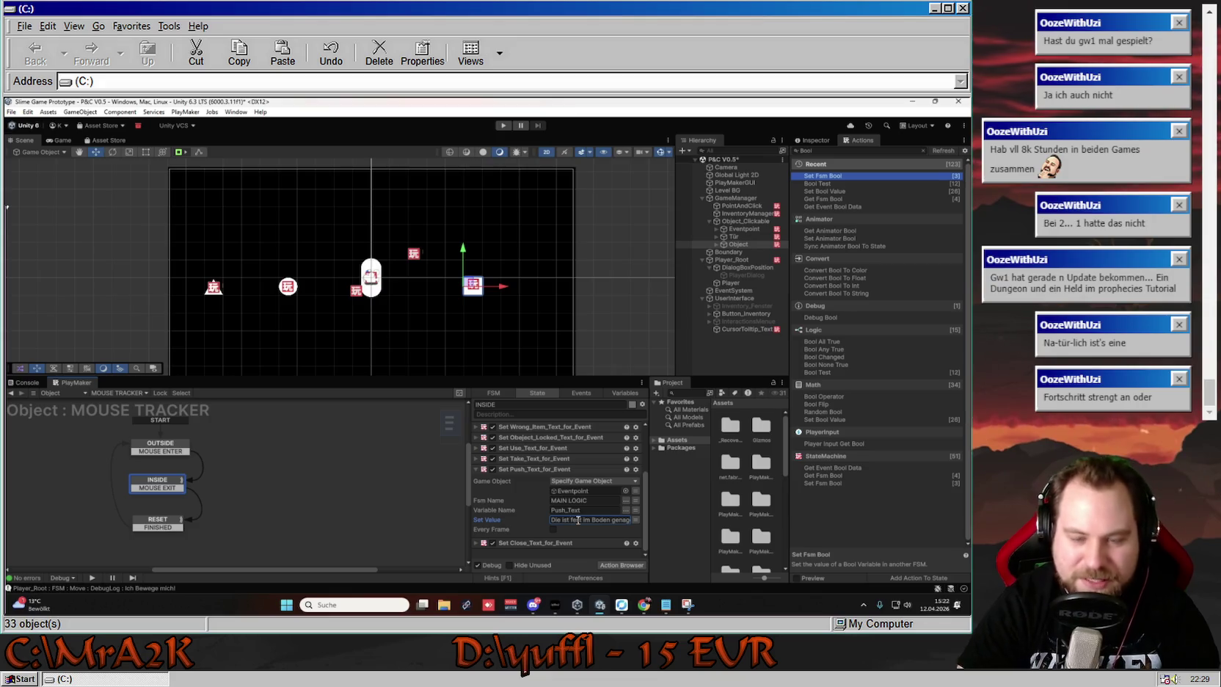
left_click(504, 544)
left_click(504, 544)
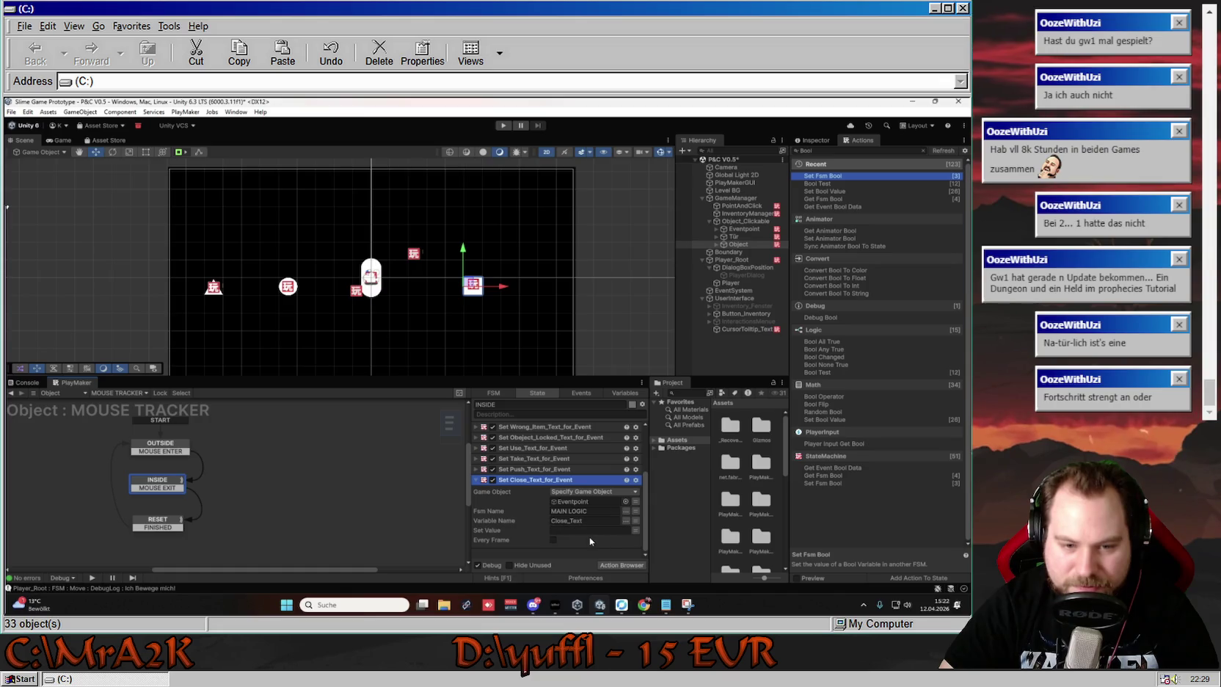
left_click(476, 479)
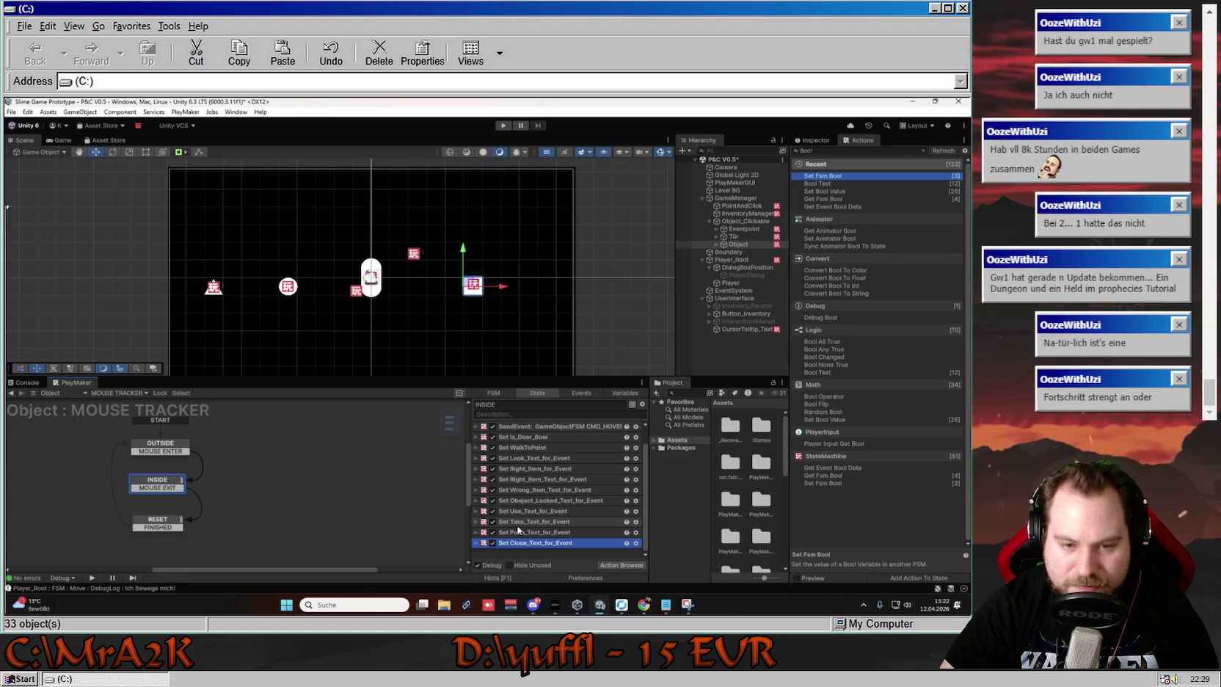
Show Tür's MOUSE TRACKER FSM, review its INSIDE actions, and enter Play mode
left_click(28, 382)
left_click(75, 383)
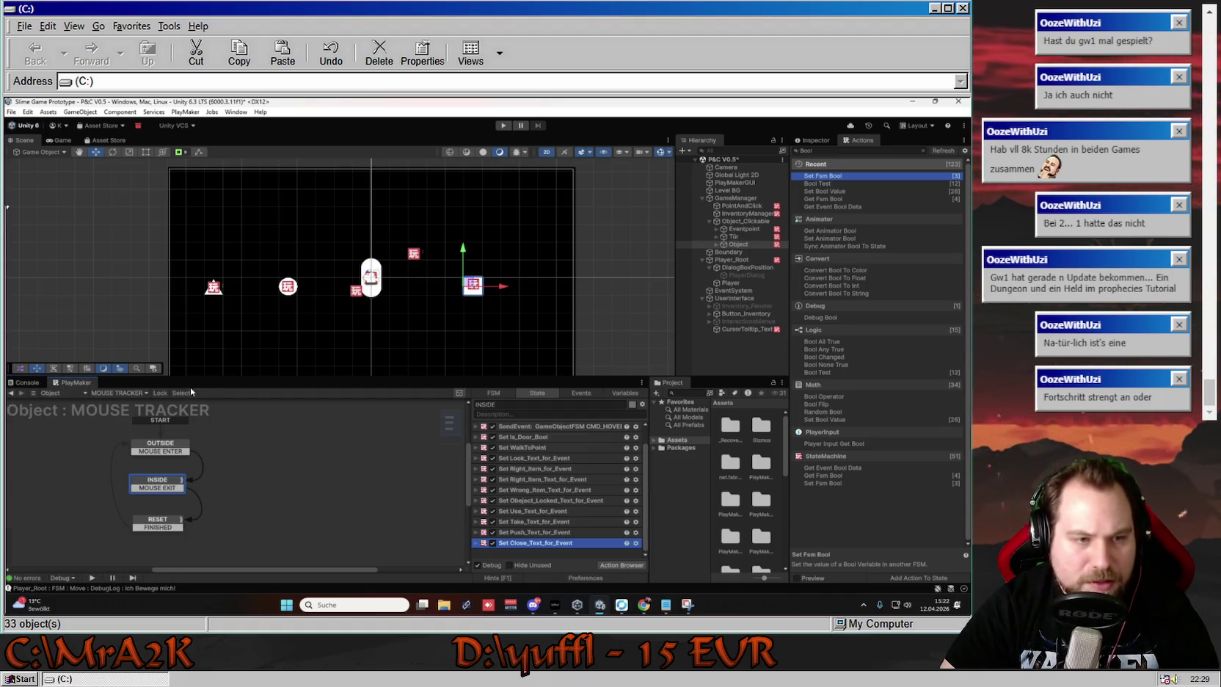
left_click(733, 236)
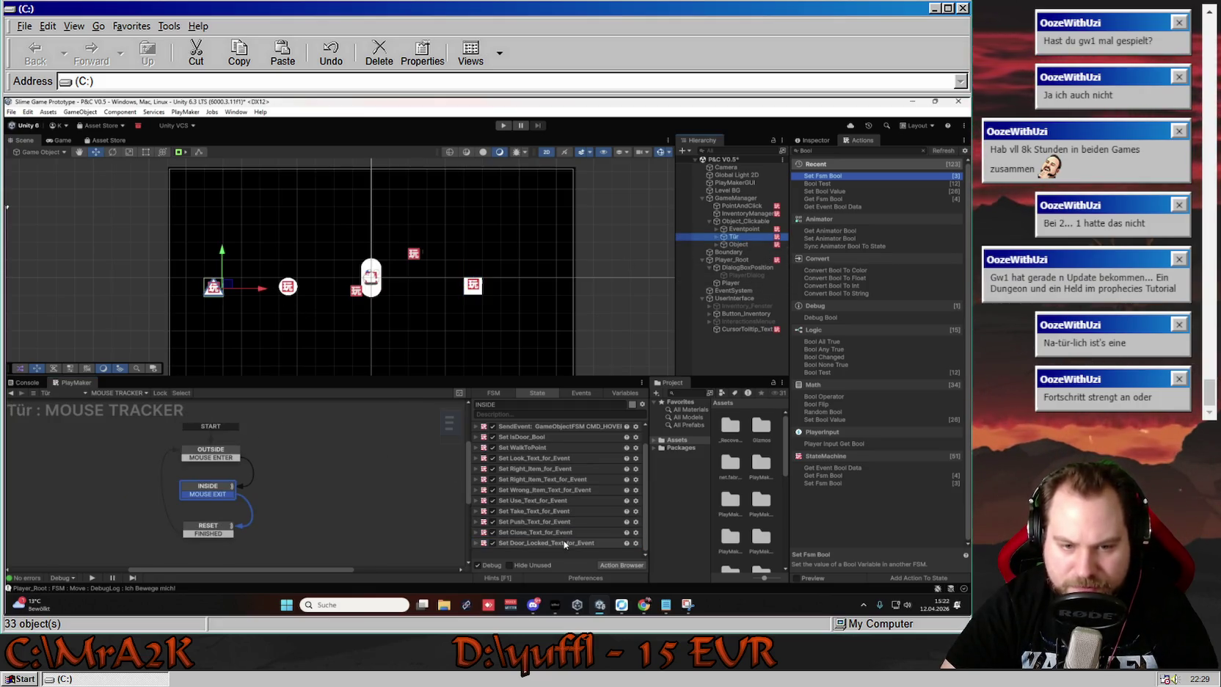
scroll(557, 519, "up", 1)
scroll(558, 519, "down", 1)
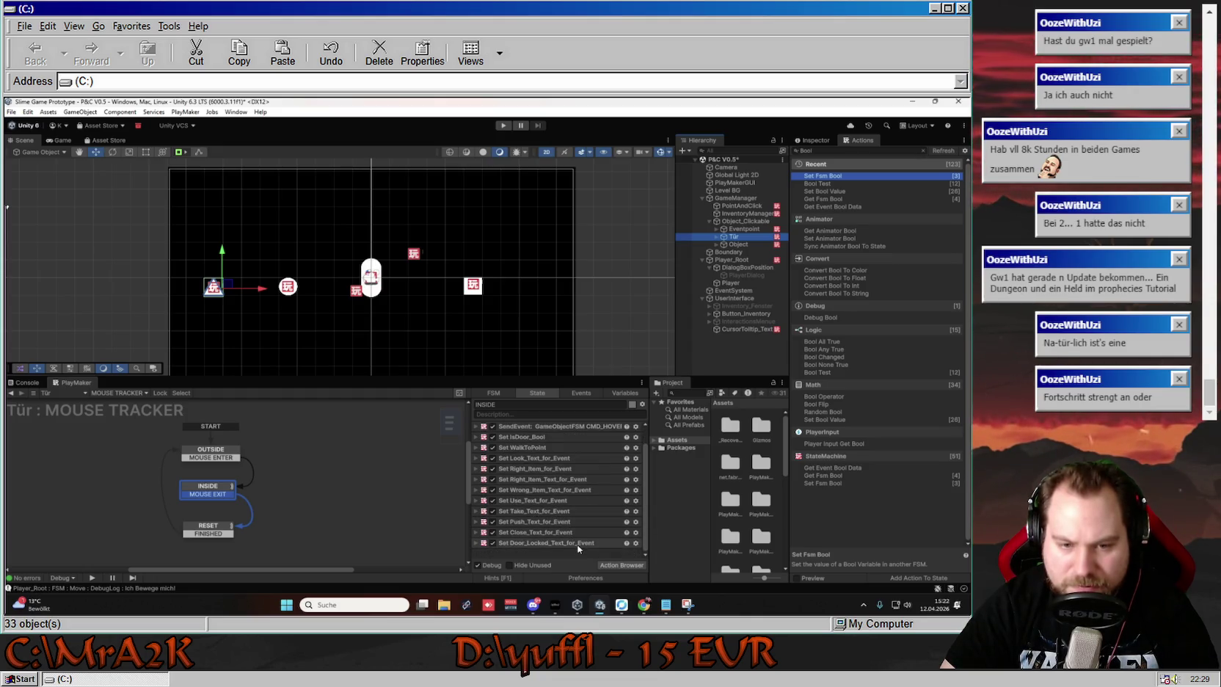
scroll(578, 547, "up", 1)
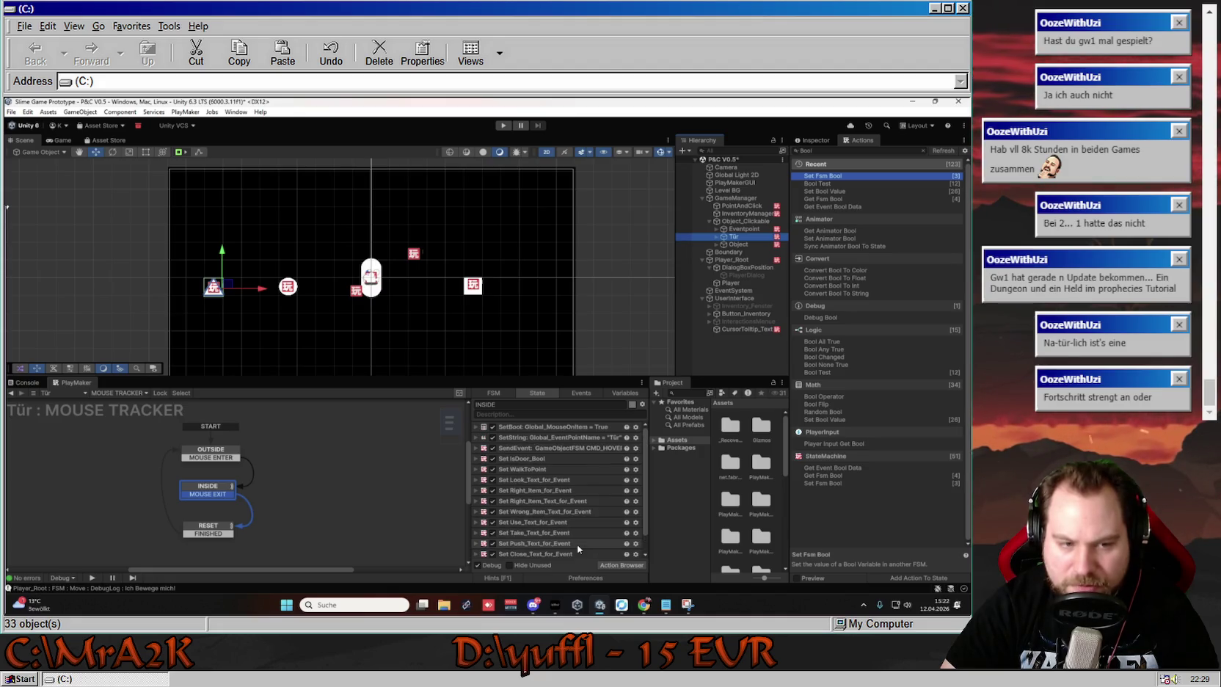
scroll(569, 541, "down", 1)
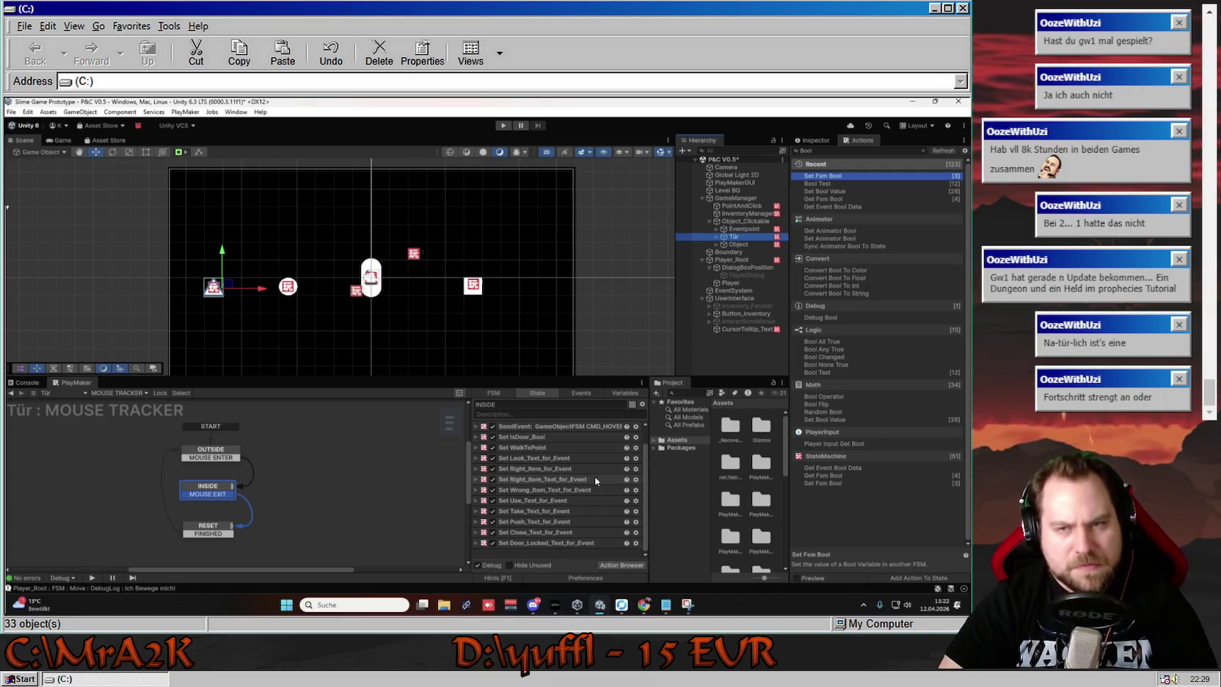
left_click(502, 126)
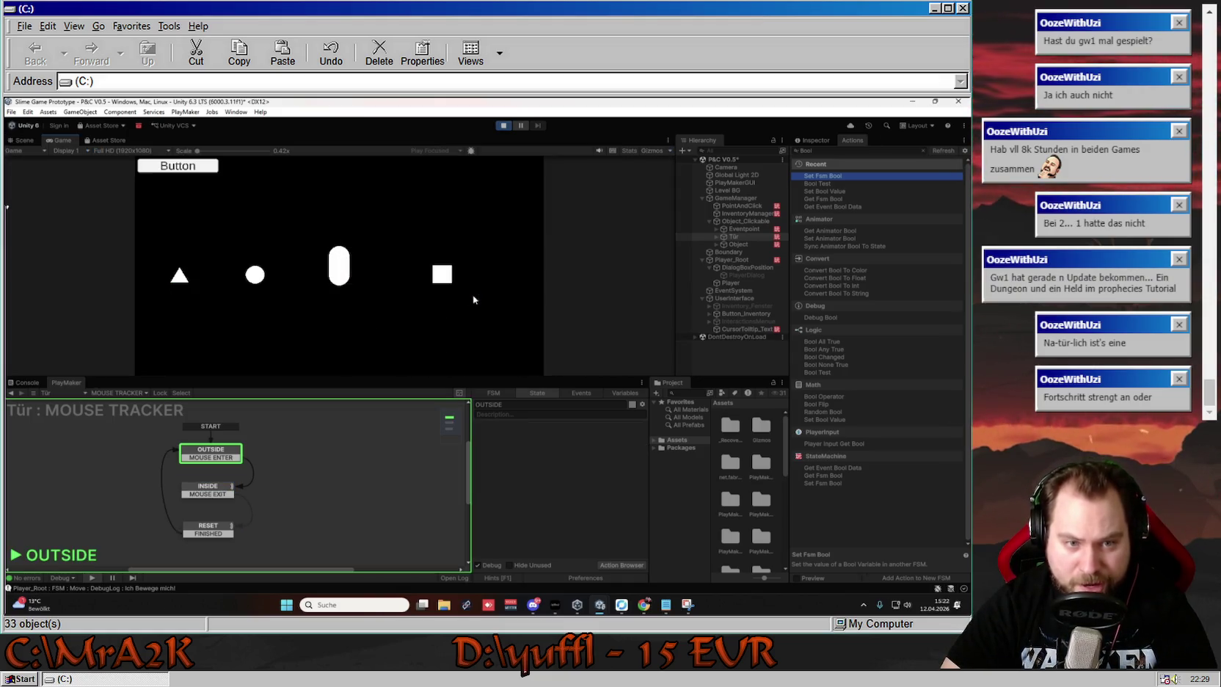
Show the Eventpoint's MAIN LOGIC FSM graph in PlayMaker
left_click(743, 229)
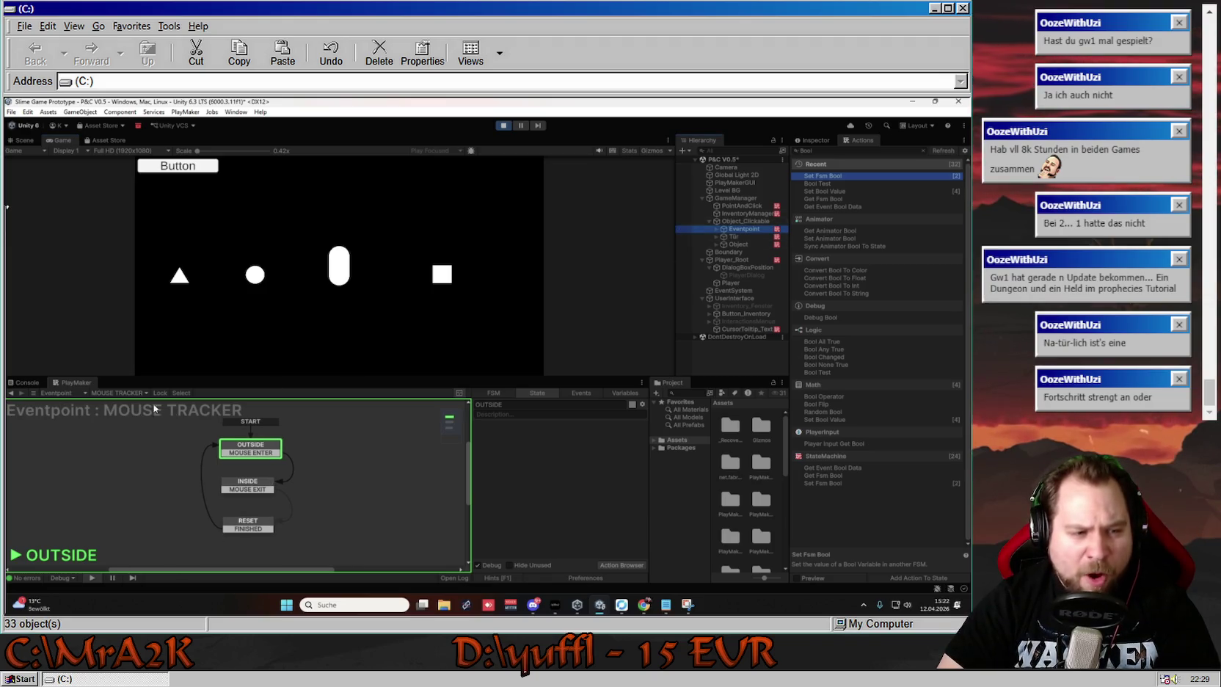
left_click(117, 392)
left_click(121, 403)
left_click_drag(286, 440, 252, 474)
Walk the player up next to the square and look at it
left_click(412, 281)
left_click(442, 273)
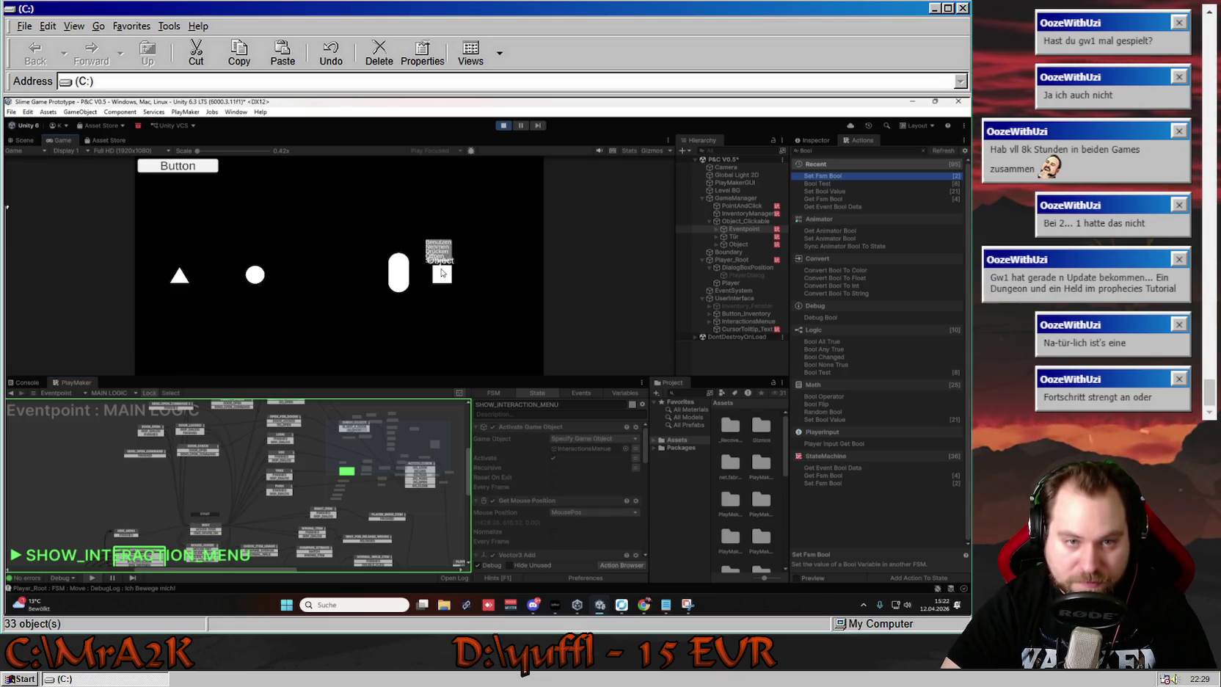
left_click(360, 281)
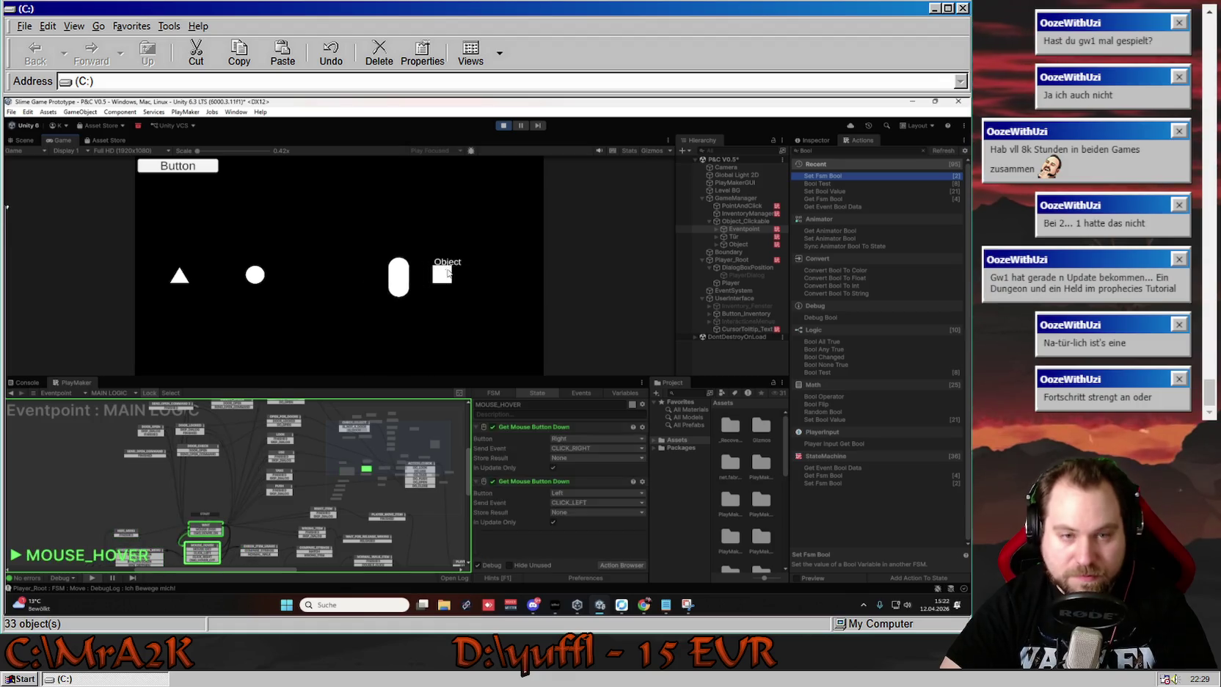
left_click(403, 279)
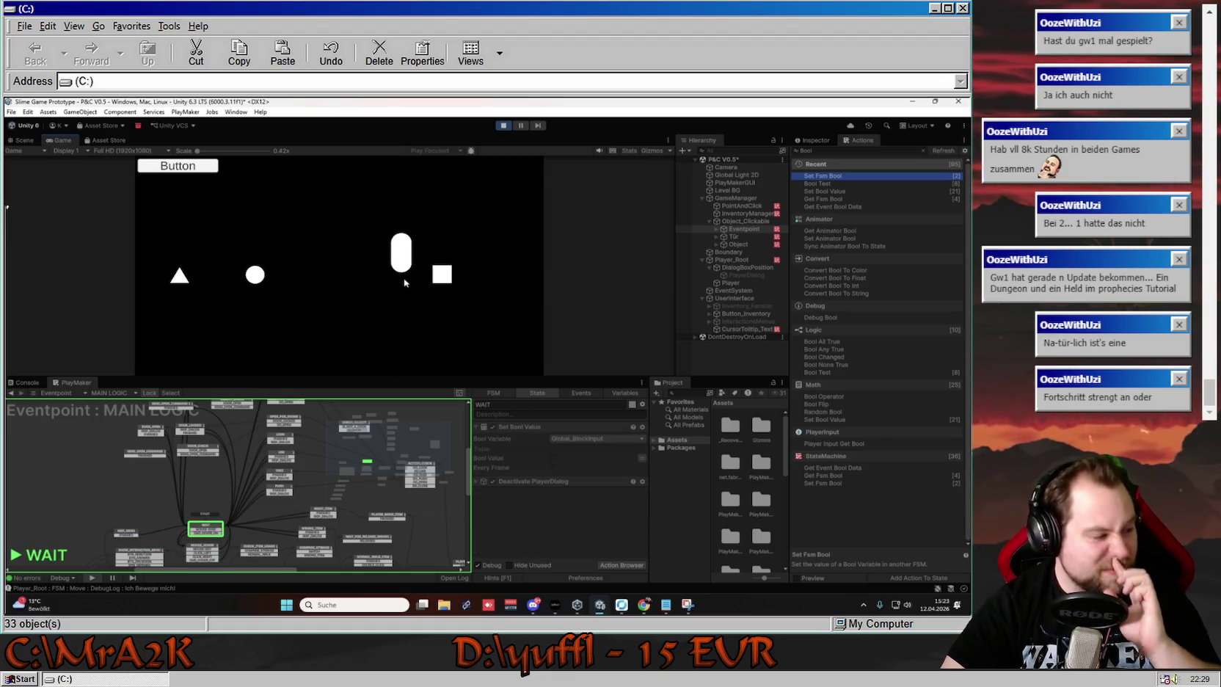
left_click(426, 274)
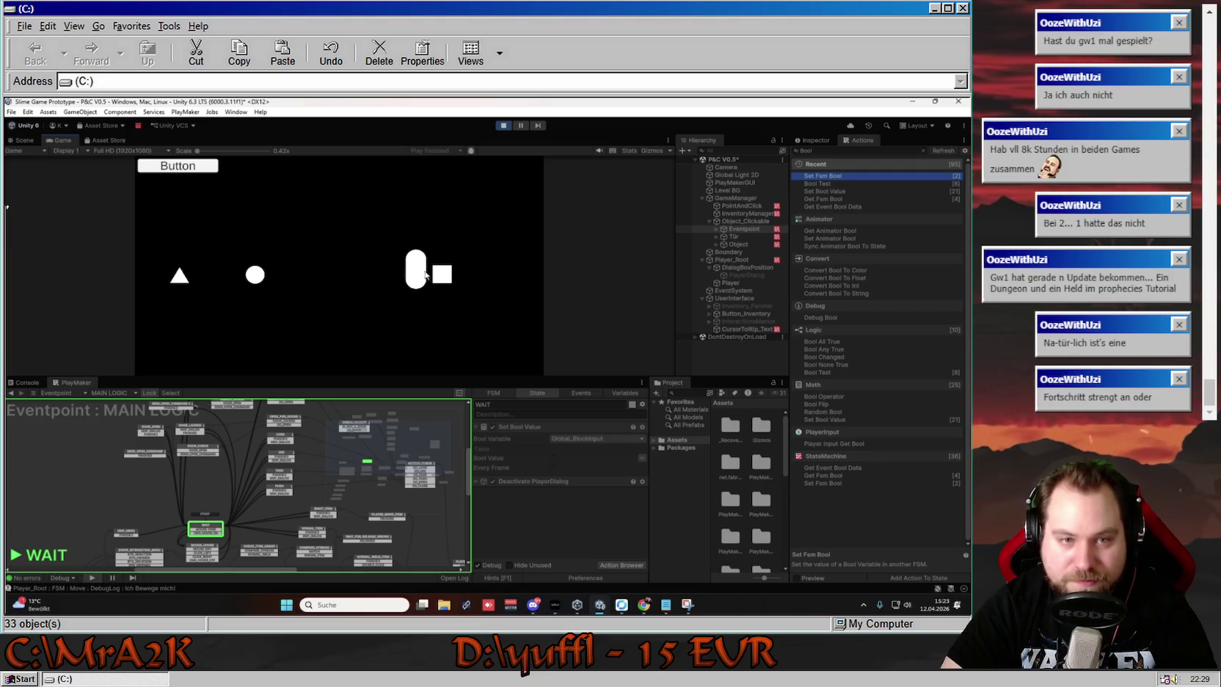
left_click(438, 300)
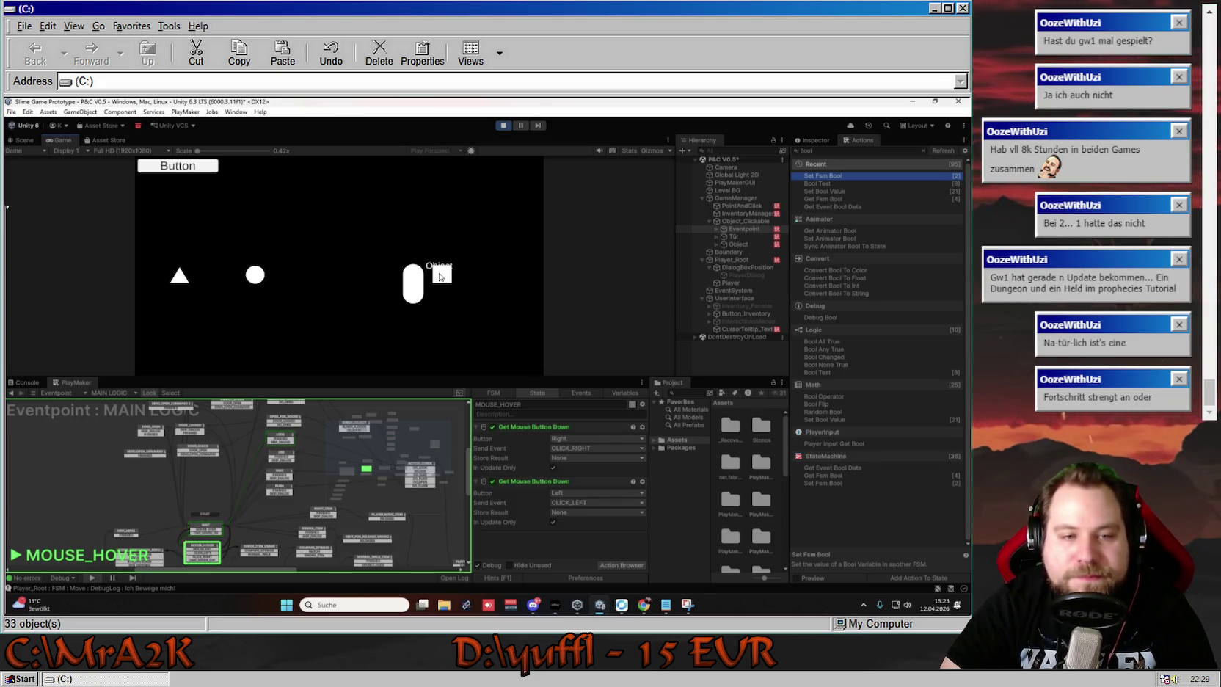
Try the use, take and push options on the square and dismiss their replies
right_click(440, 276)
left_click(445, 249)
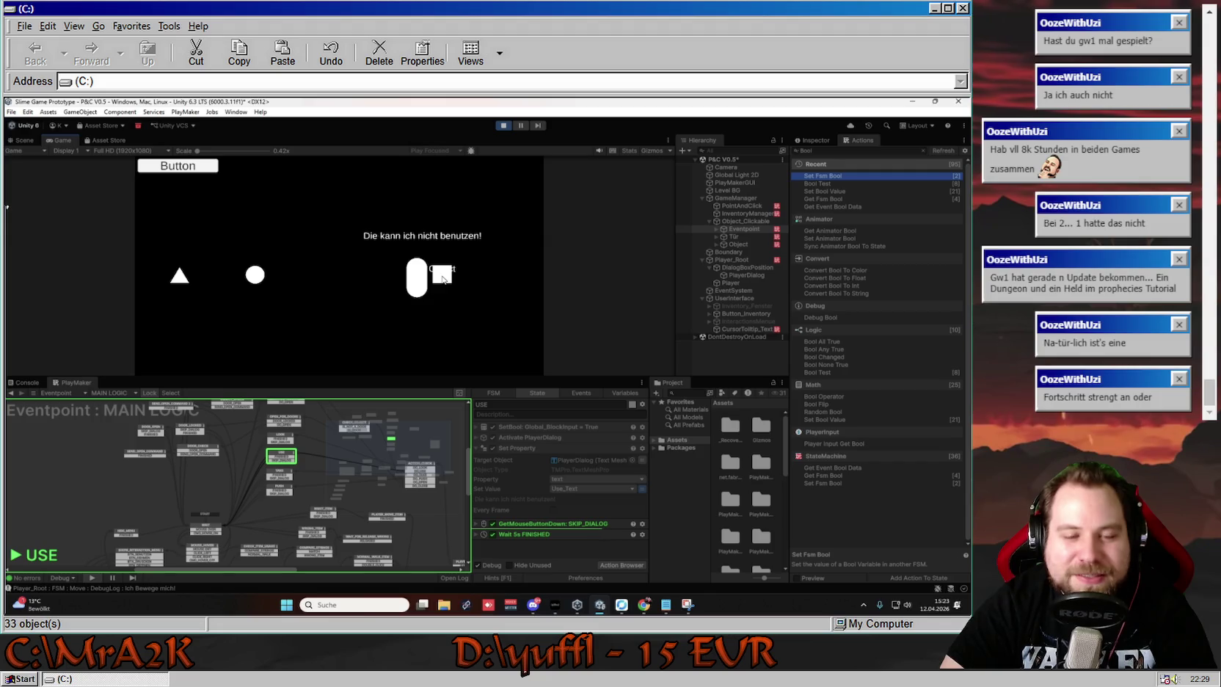
left_click(442, 275)
left_click(440, 253)
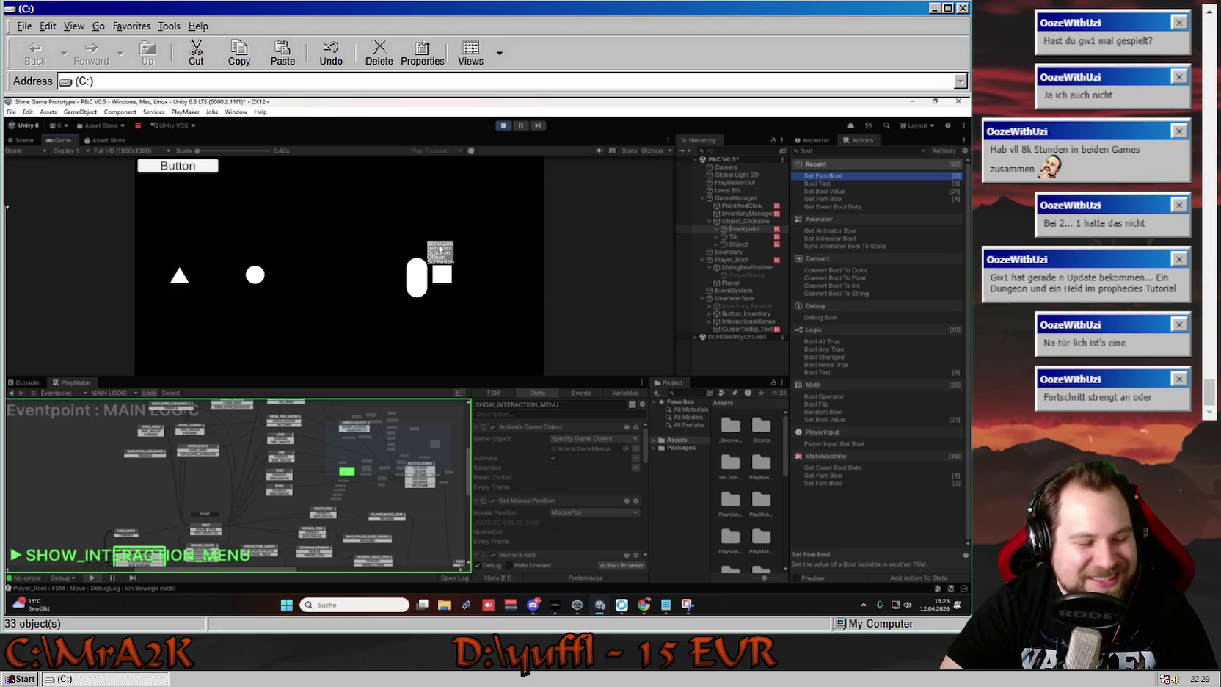
left_click(440, 256)
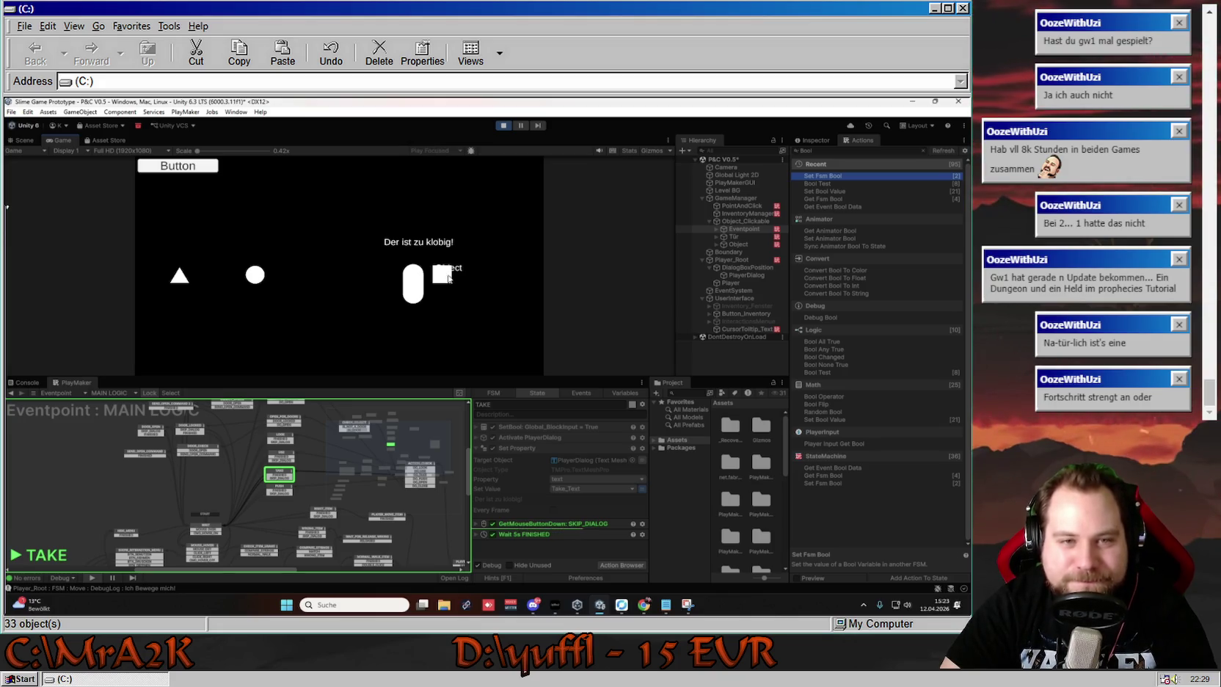
left_click(447, 278)
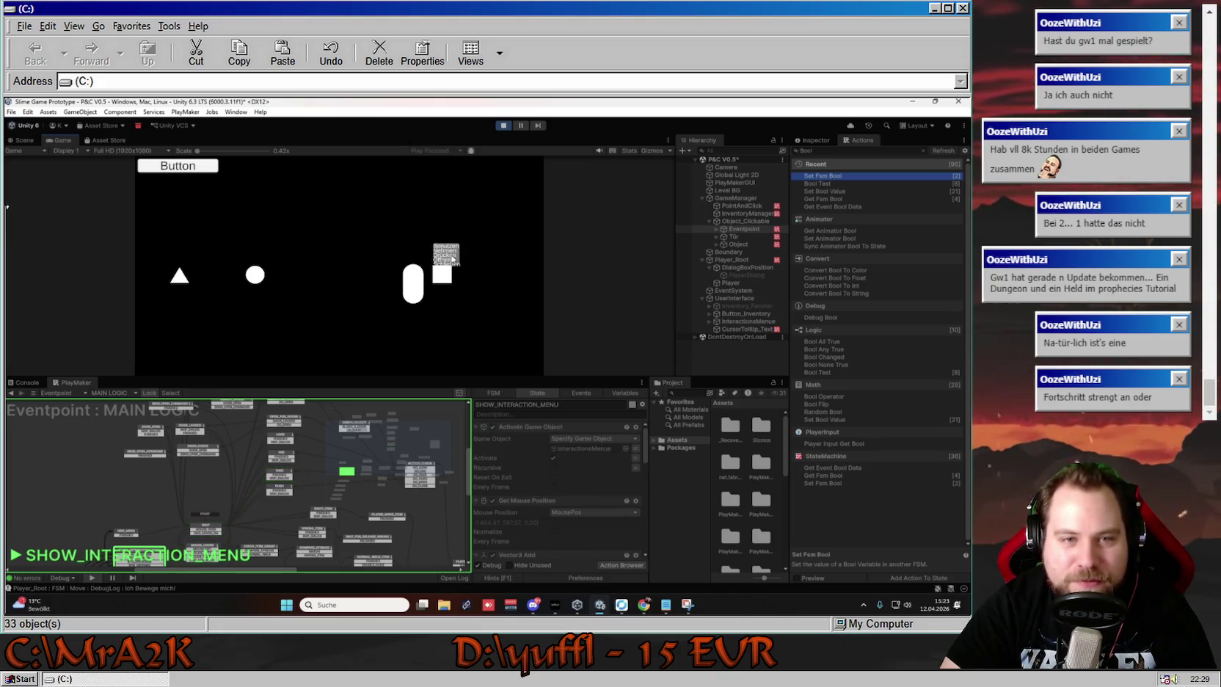
left_click(453, 258)
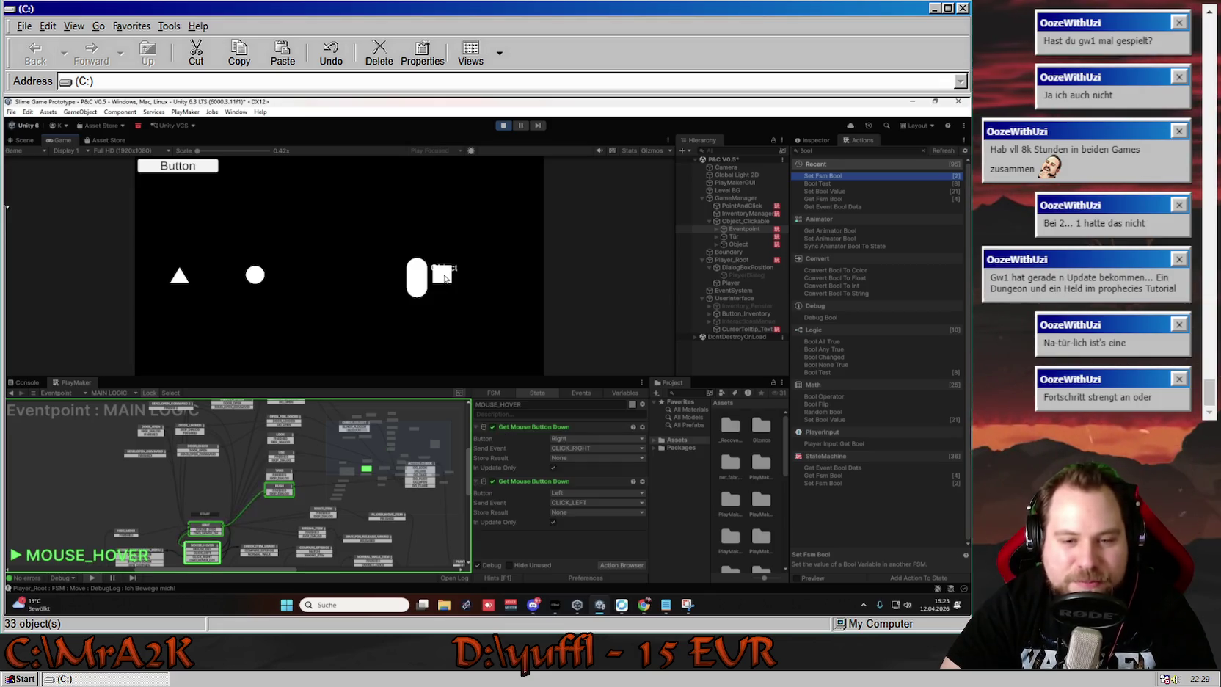
left_click(445, 277)
Trigger the square's object-locked reply twice, then skip the dialog
left_click(447, 263)
left_click(447, 263)
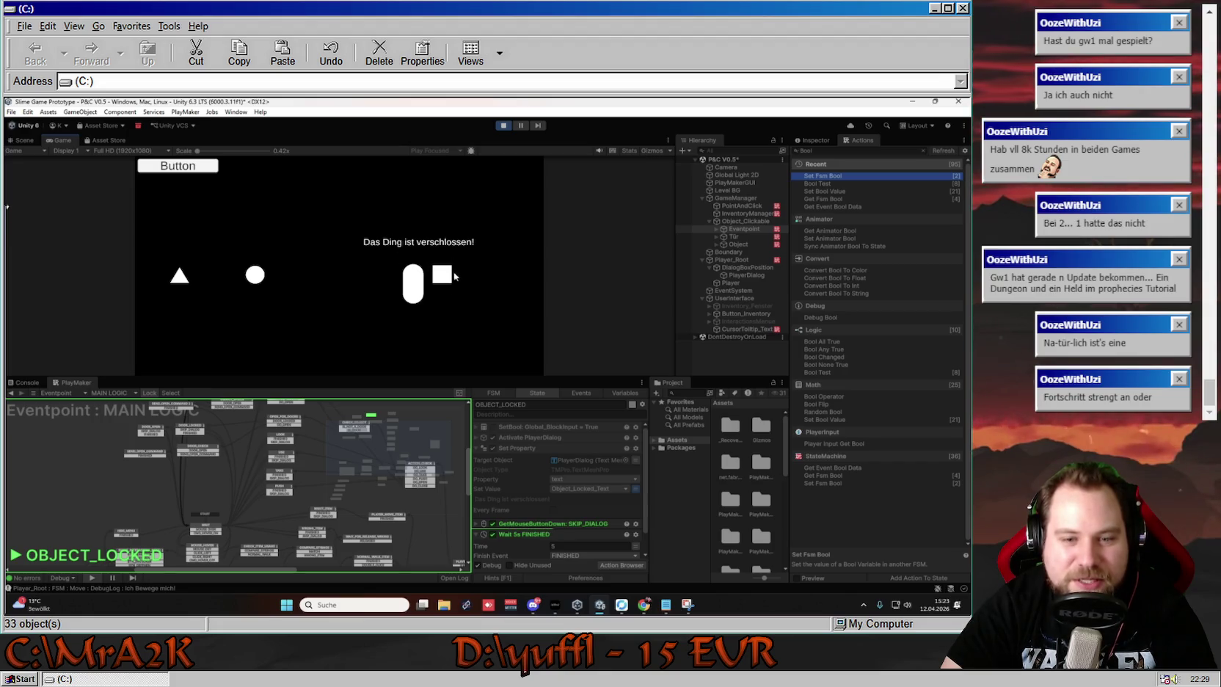
left_click(482, 274)
left_click(444, 272)
left_click(446, 264)
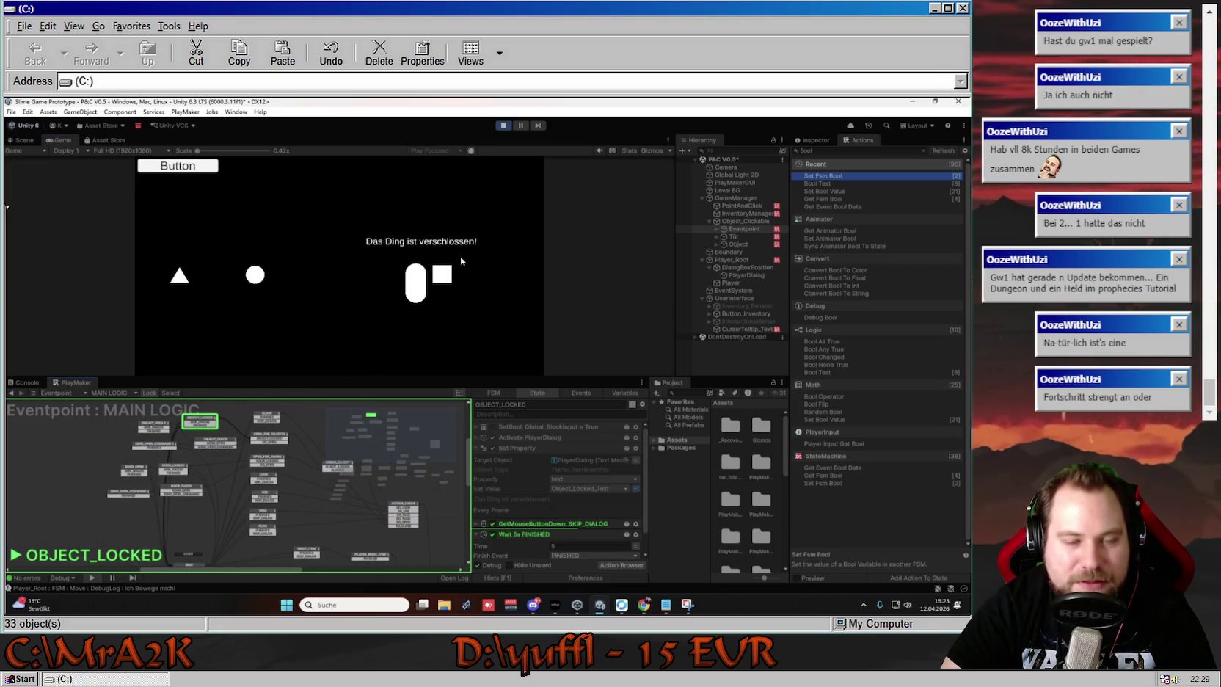
left_click(441, 276)
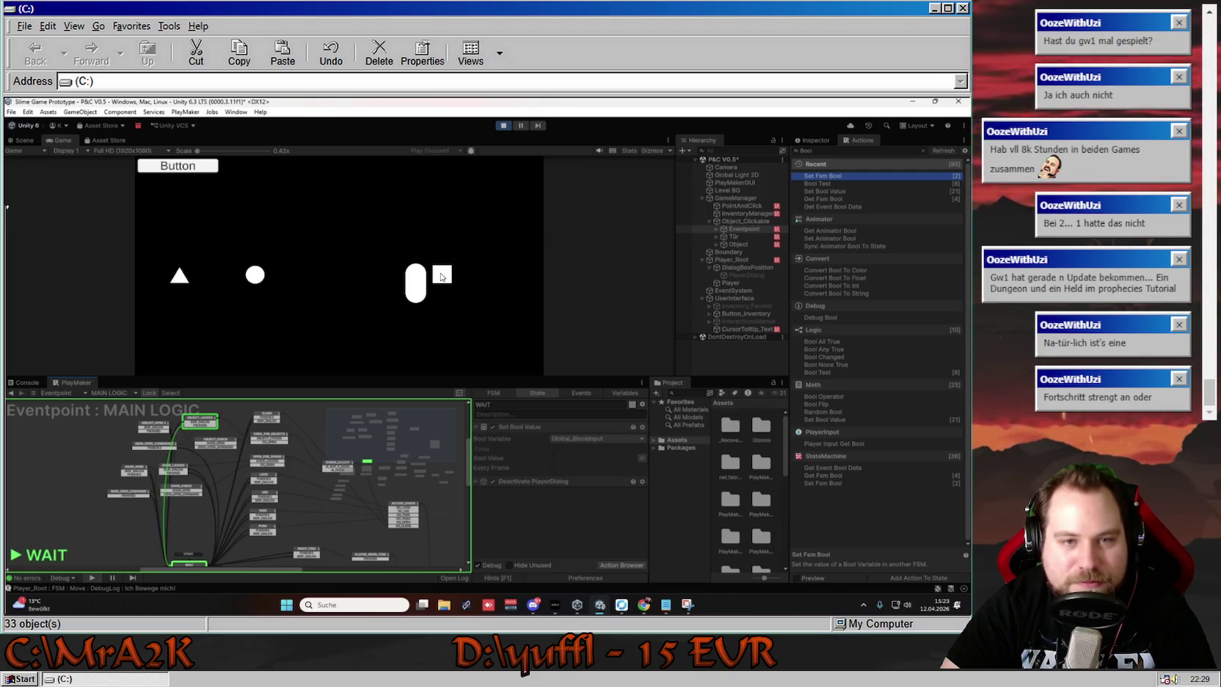
left_click(440, 275)
left_click(445, 265)
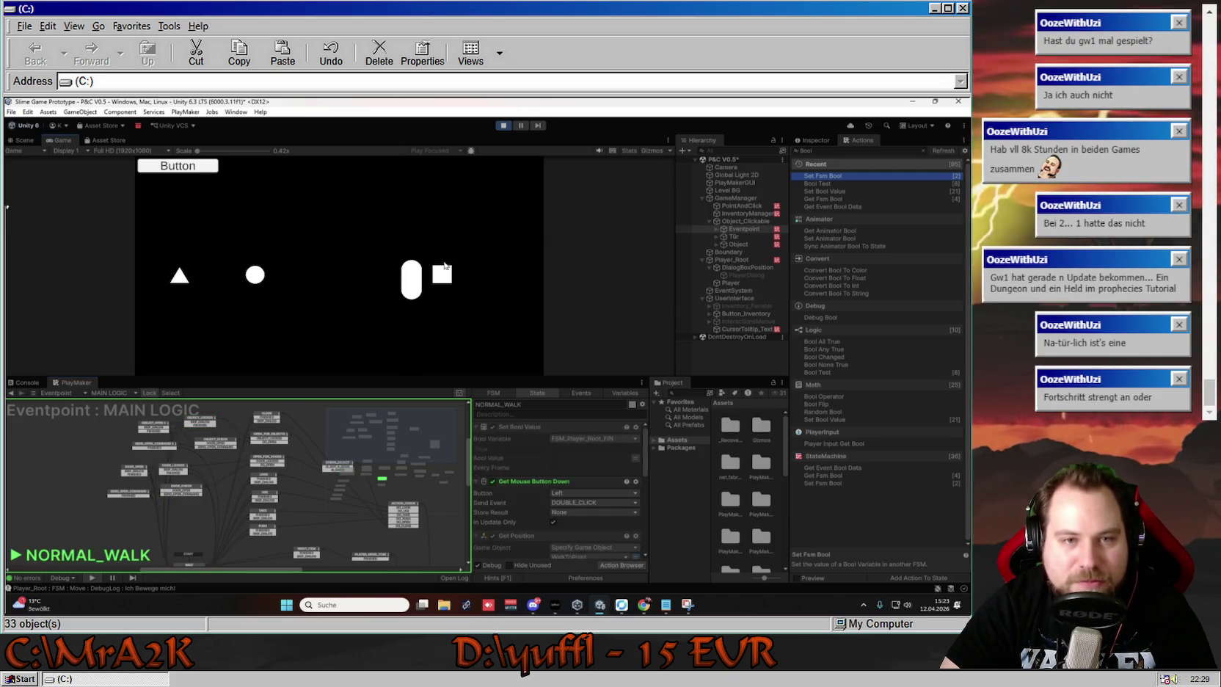
left_click(339, 282)
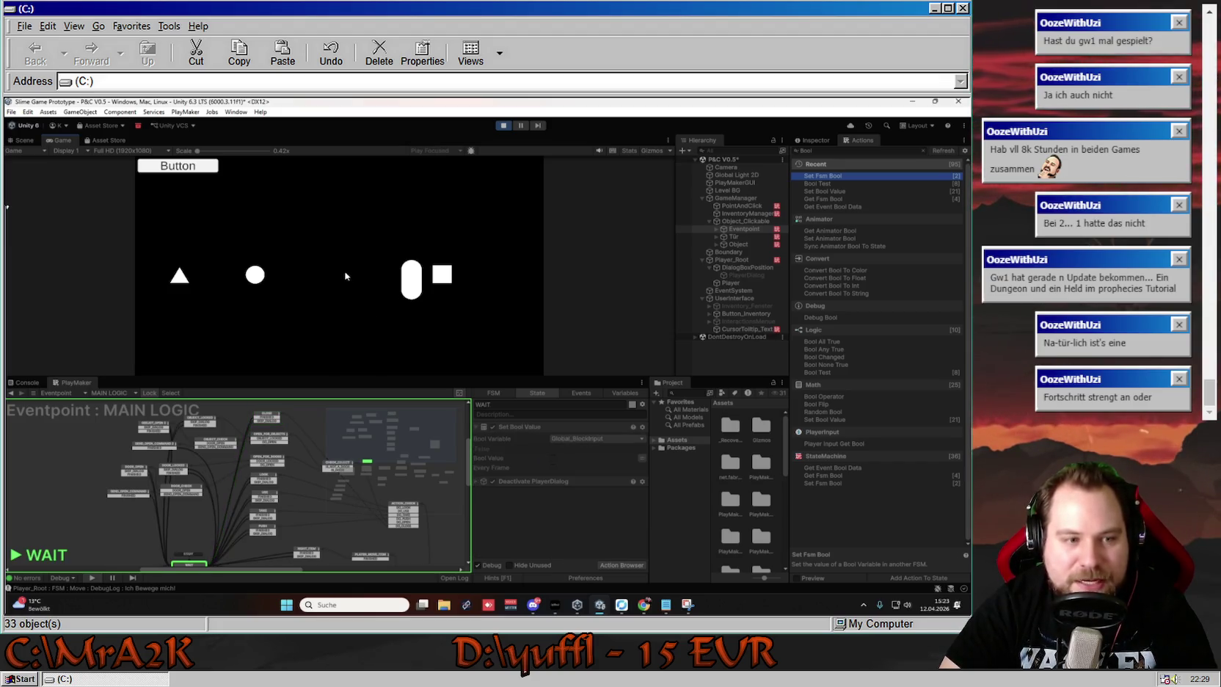
Use the first and second inventory items on the white square, getting wrong-item replies
left_click(193, 166)
left_click(221, 209)
left_click(443, 276)
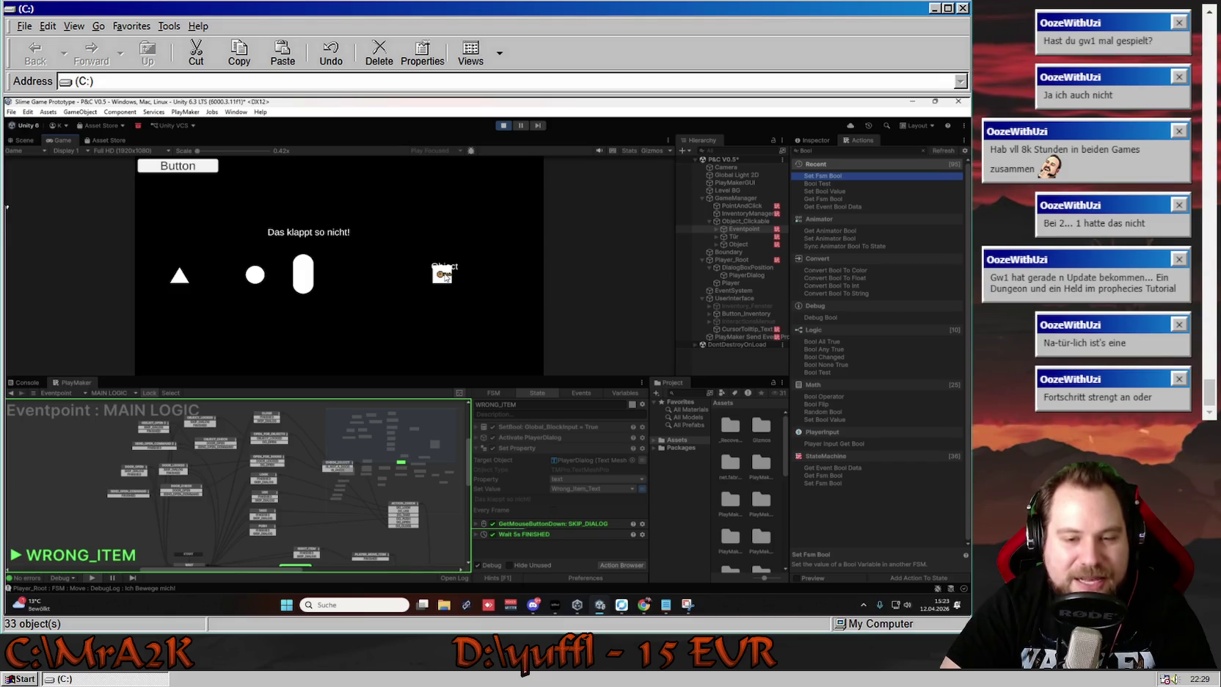
left_click(369, 252)
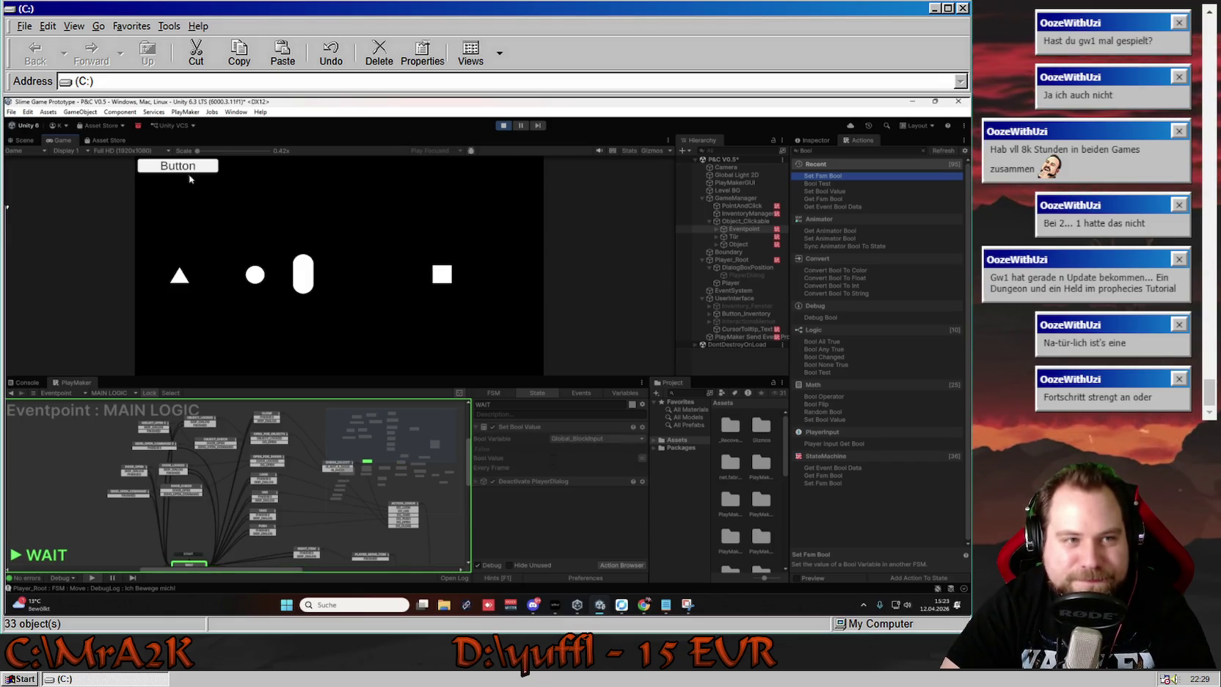
left_click(187, 171)
left_click(253, 217)
left_click(441, 273)
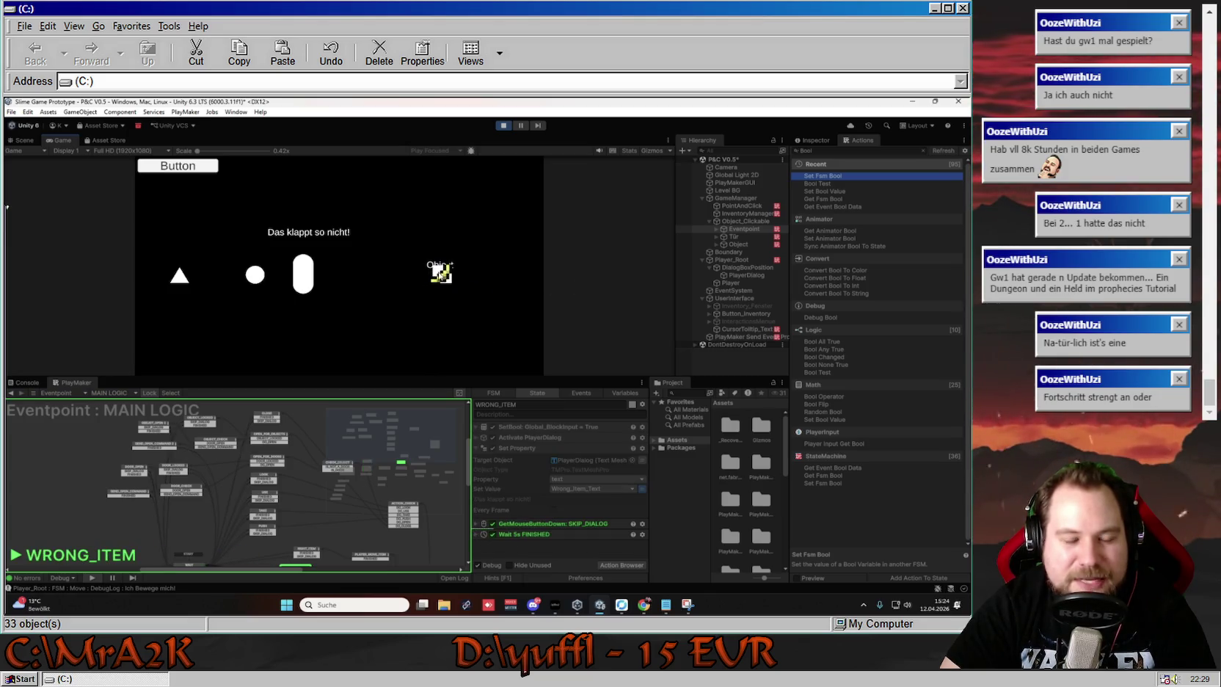
left_click(308, 220)
left_click(209, 168)
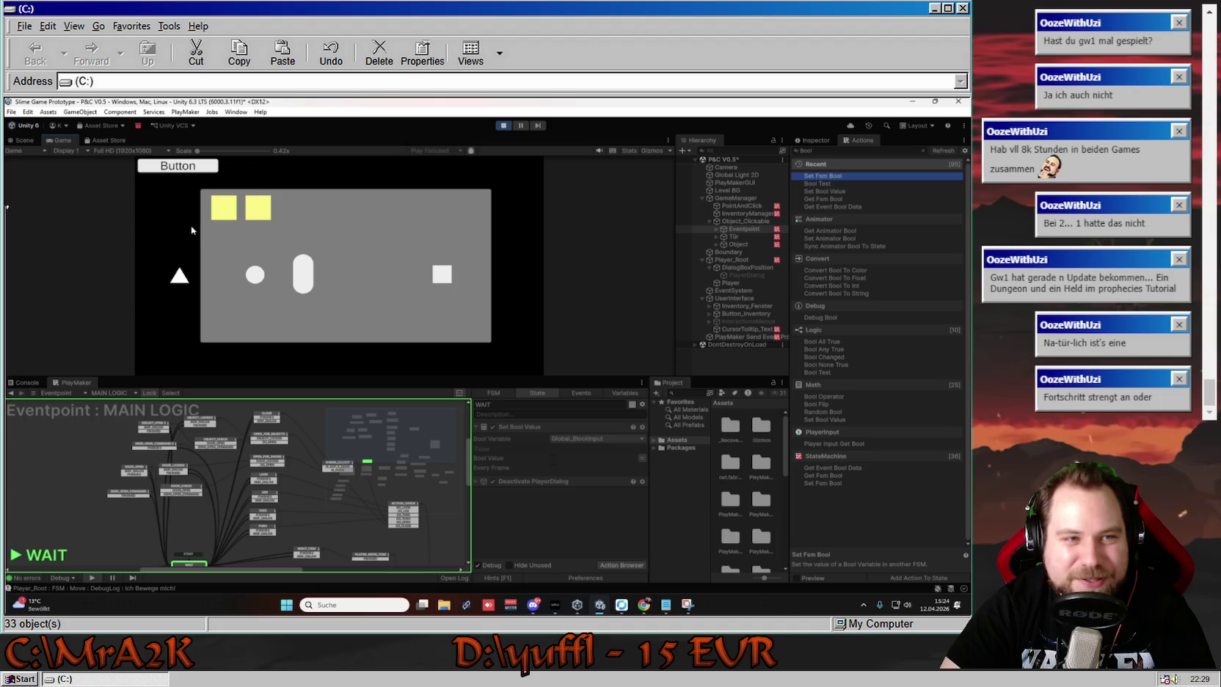
left_click(176, 167)
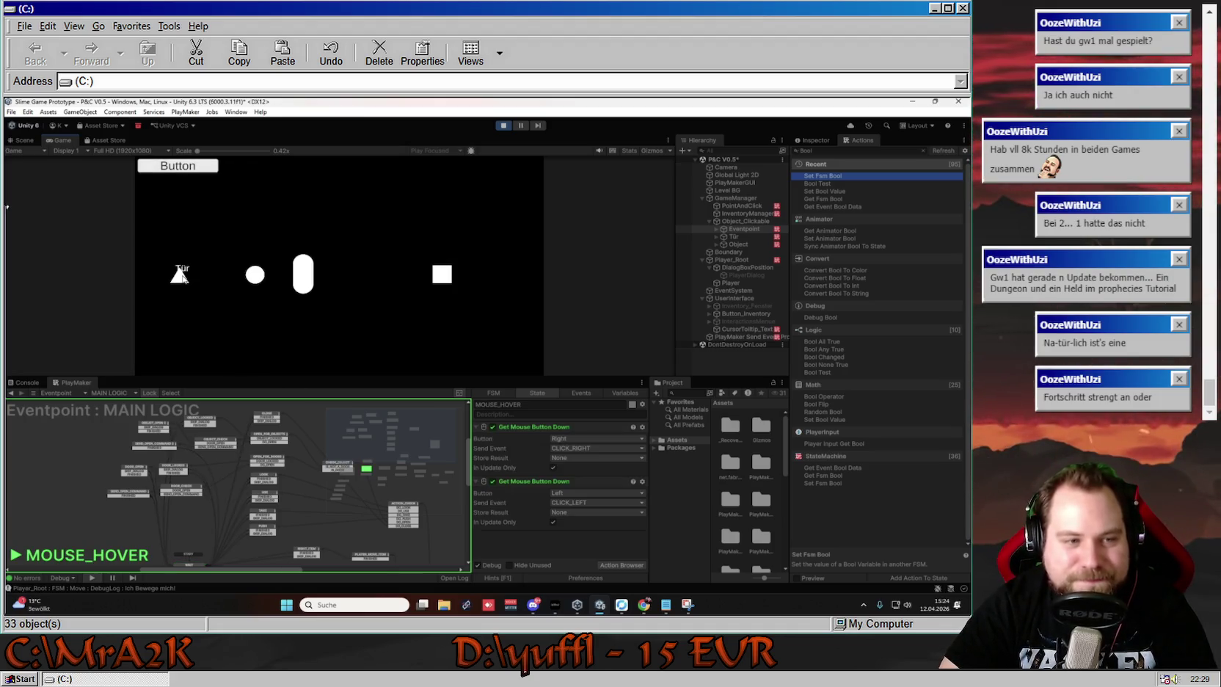
Use the key on the Tür door, try opening it again, and stop the playtest
left_click(194, 166)
left_click(221, 208)
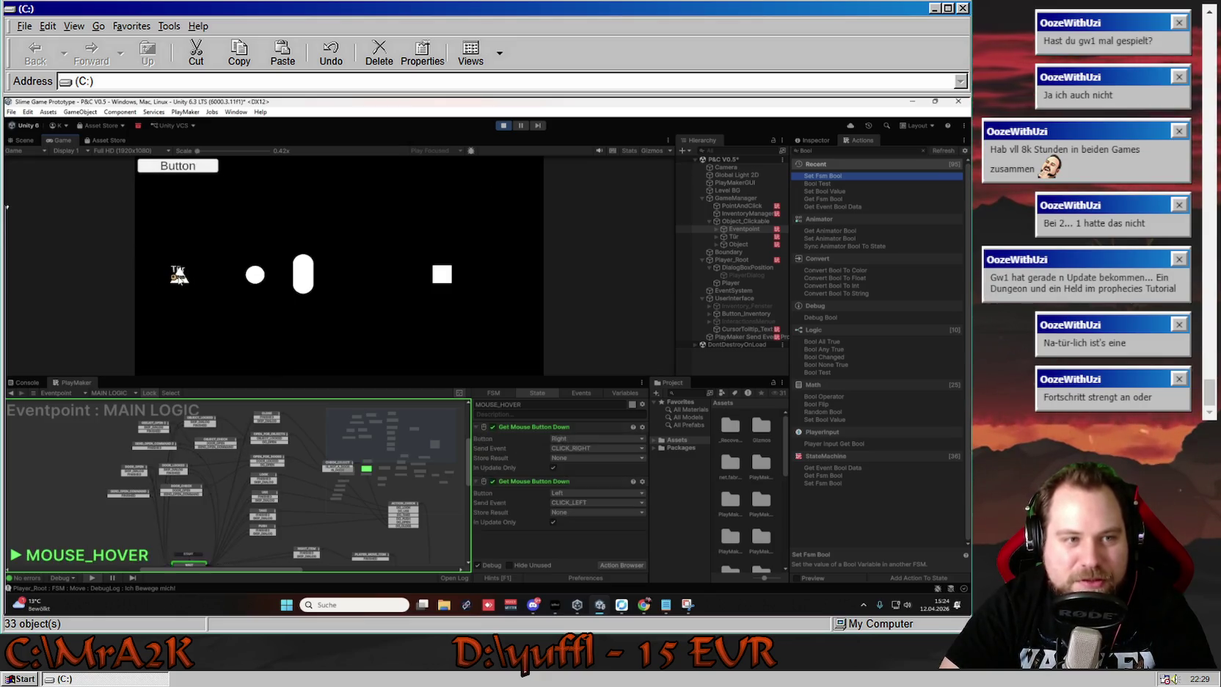
left_click(178, 275)
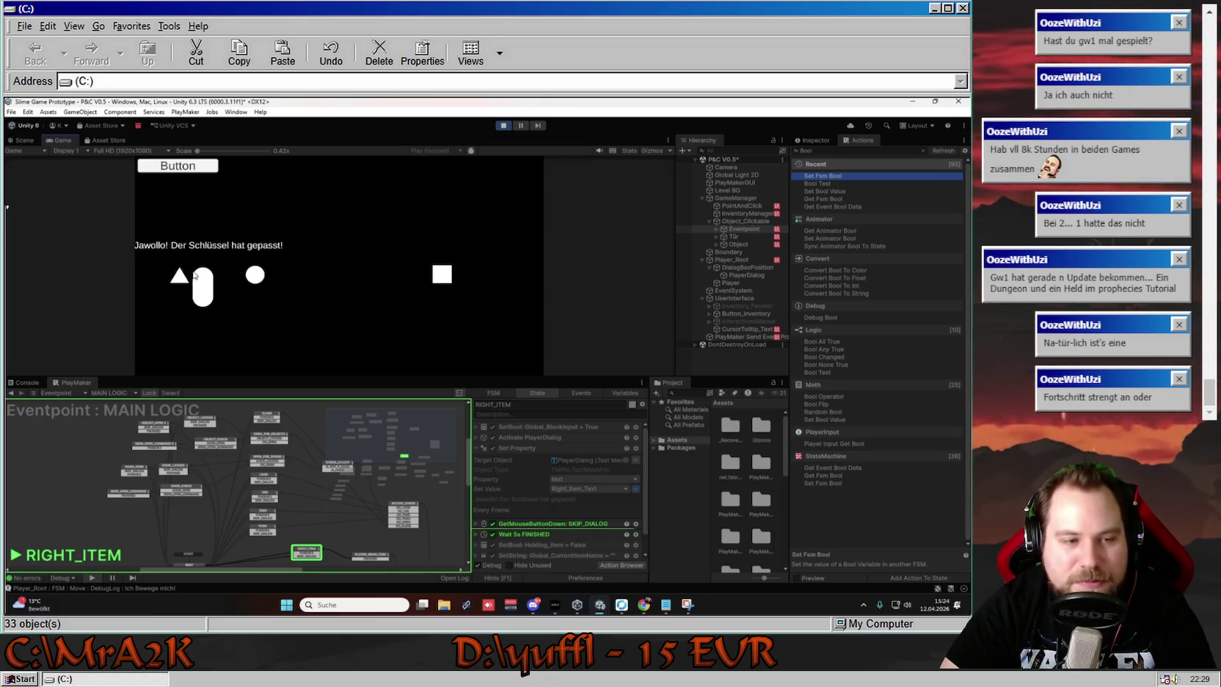
left_click(233, 268)
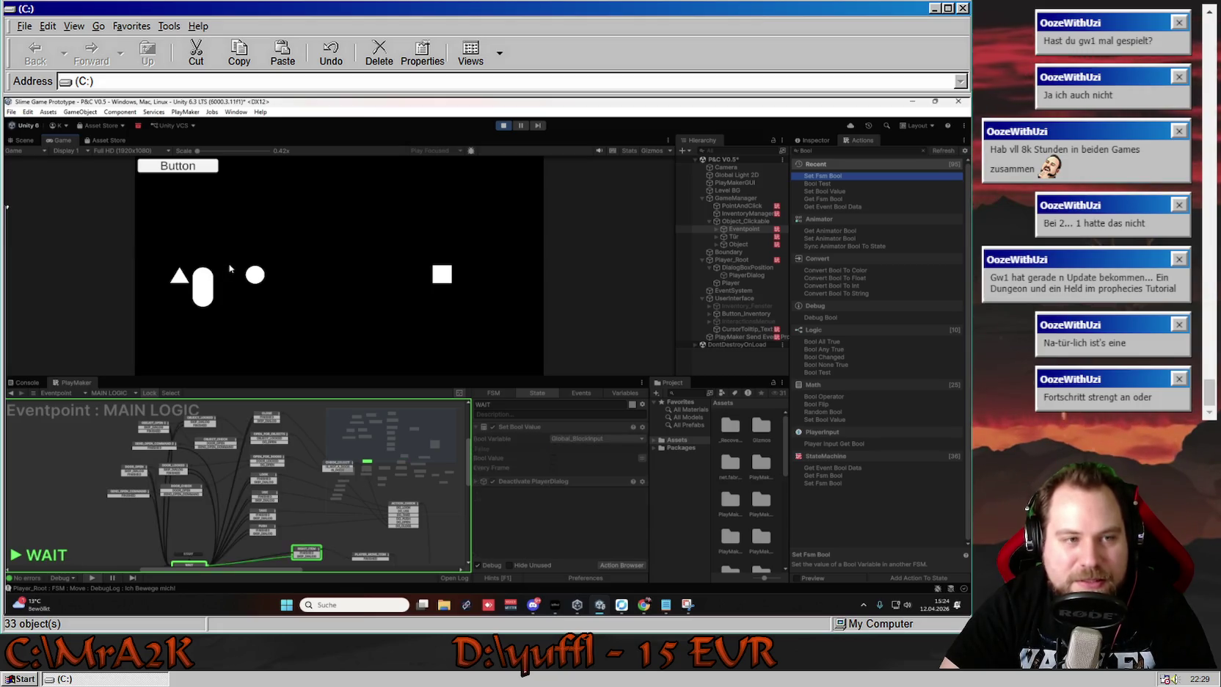
left_click(182, 278)
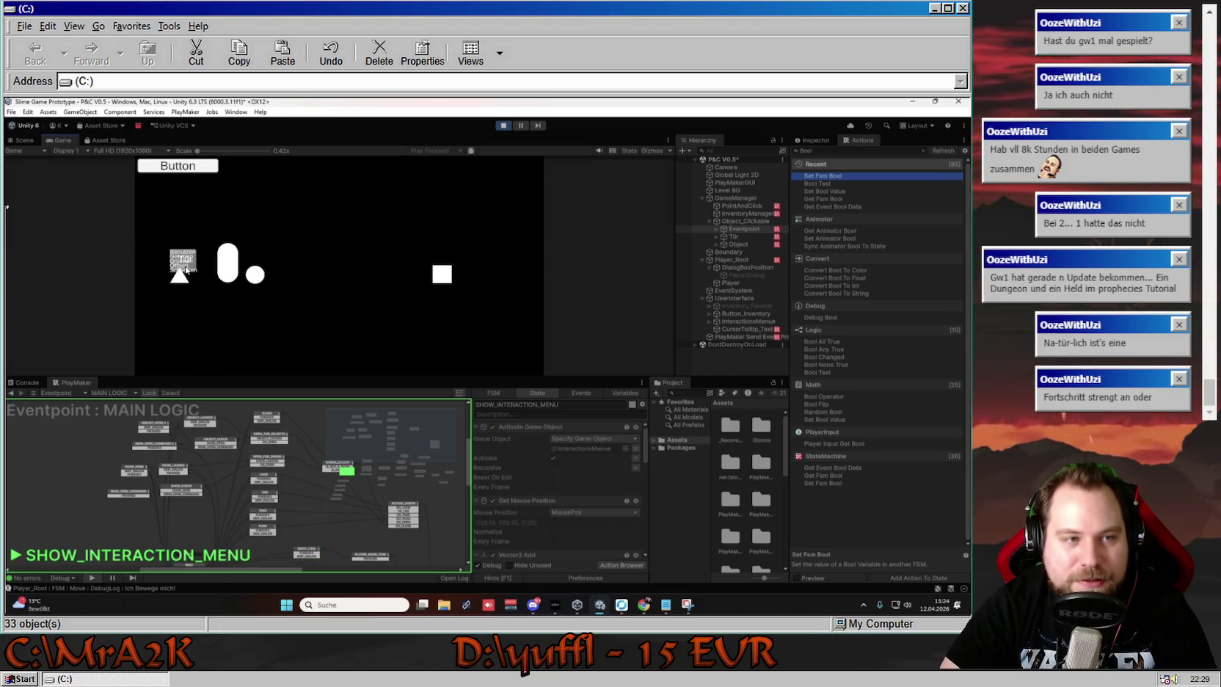
left_click(183, 265)
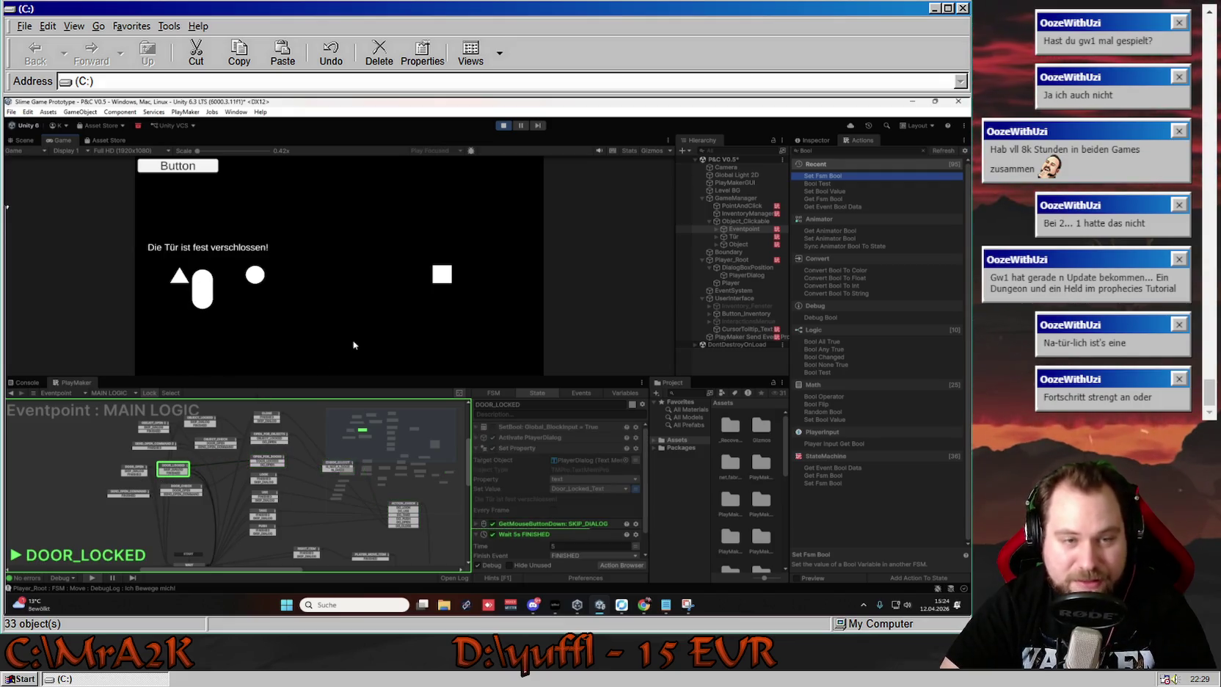
left_click(504, 125)
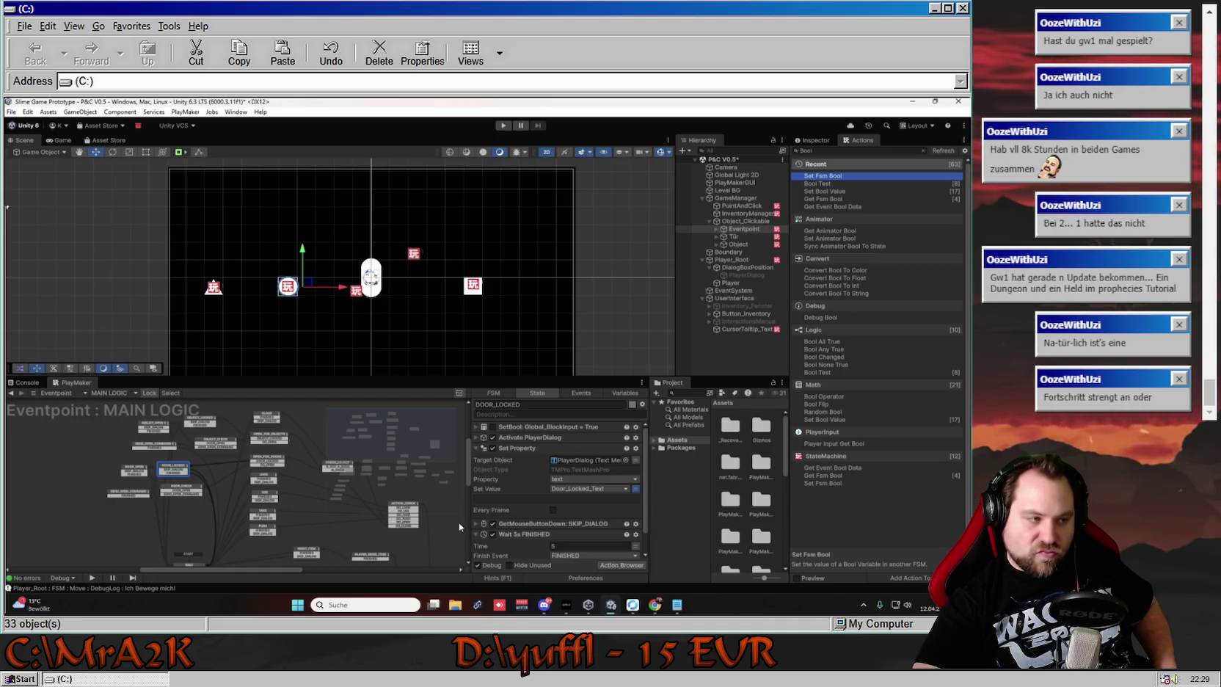
Glance at the Notepad bug list, then return to Unity
left_click(677, 606)
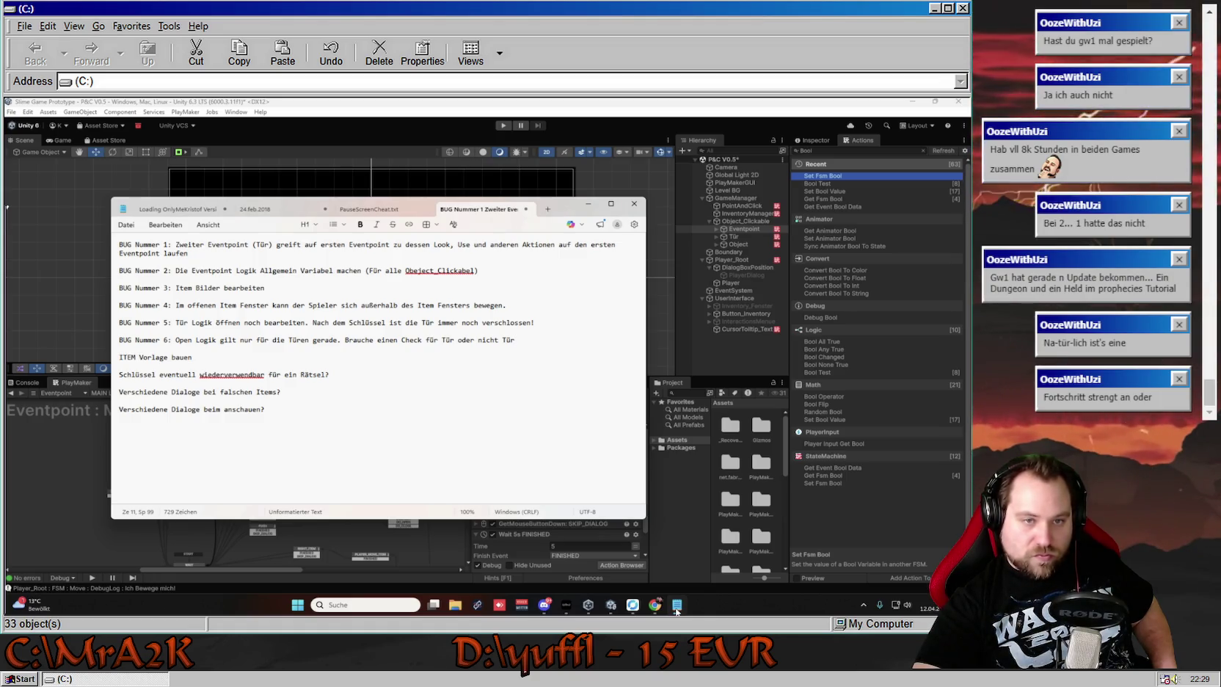
left_click(676, 606)
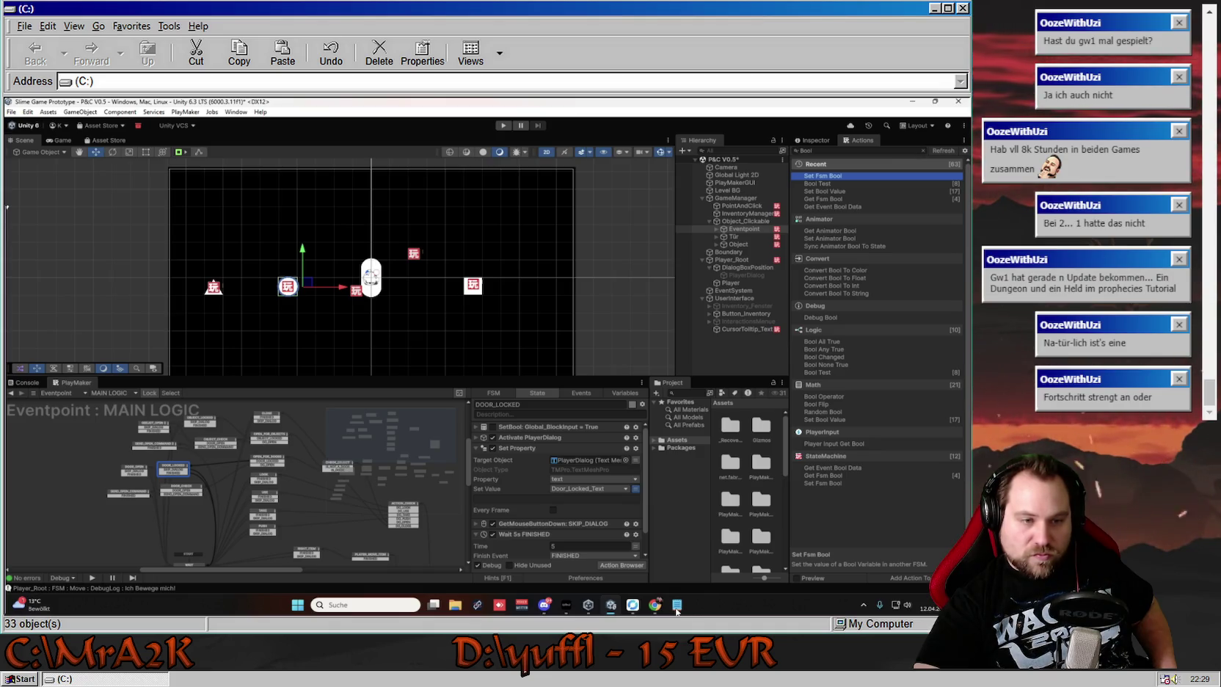
mouse_move(598, 613)
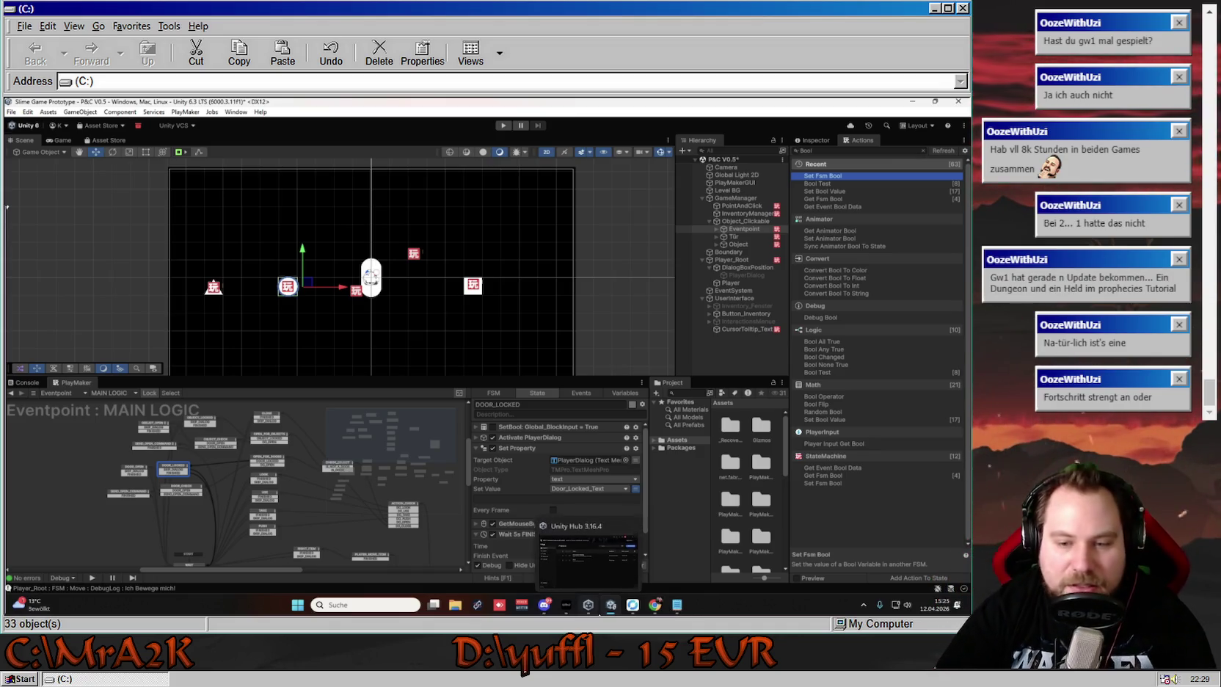
mouse_move(677, 606)
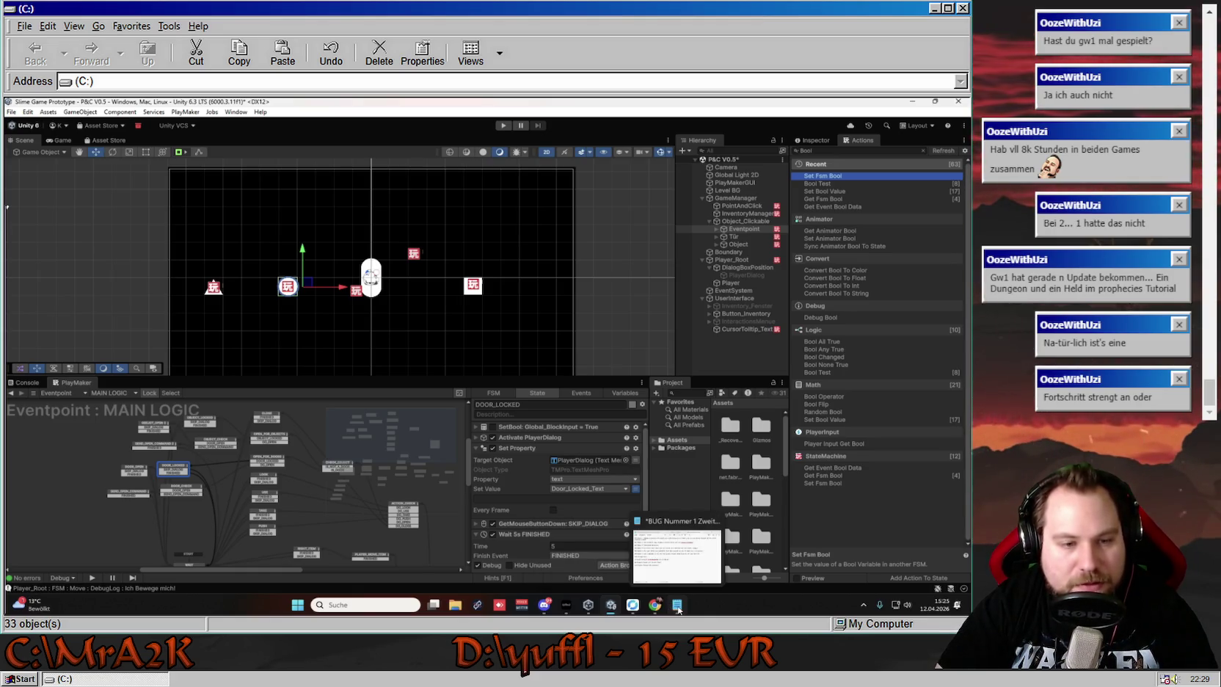
Scroll the MAIN LOGIC graph down to its lower nodes, then bring back the bug list
scroll(280, 473, "down", 3)
mouse_move(279, 474)
left_mouse_down()
mouse_move(279, 444)
mouse_move(255, 461)
mouse_move(239, 525)
mouse_move(285, 564)
left_mouse_up()
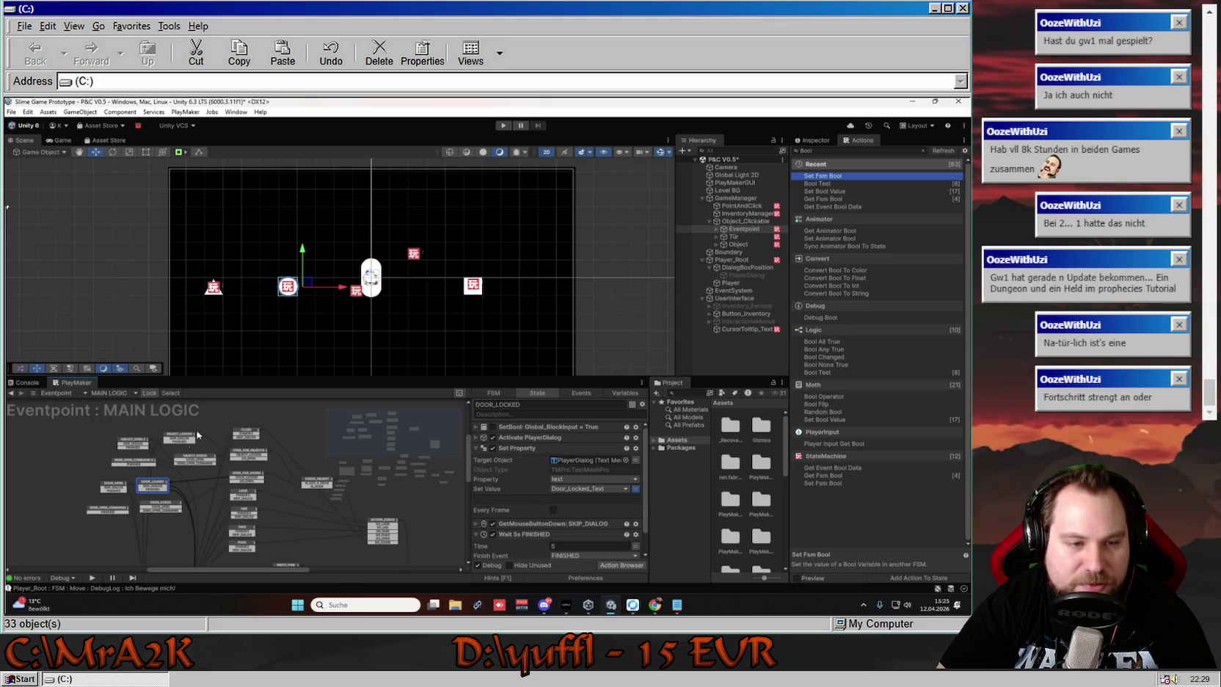
scroll(239, 476, "down", 3)
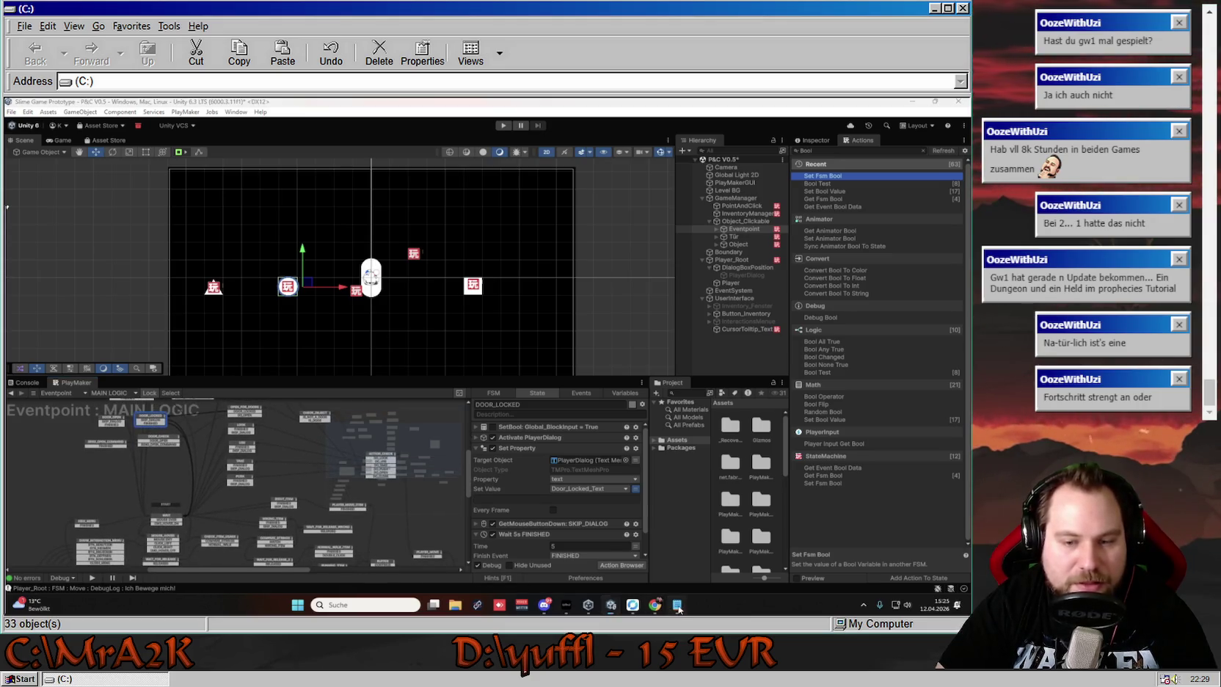
left_click(677, 604)
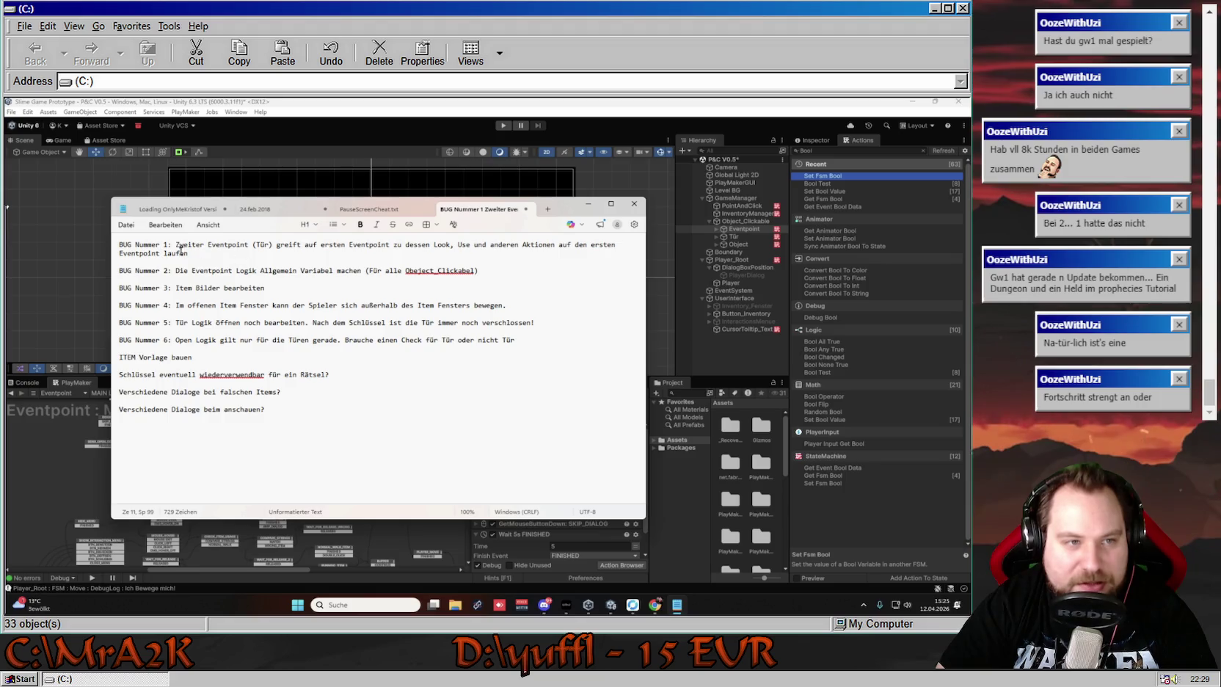
Restore the accidentally deleted BUG Nummer 1 line and strike it through
left_click_drag(176, 245, 369, 252)
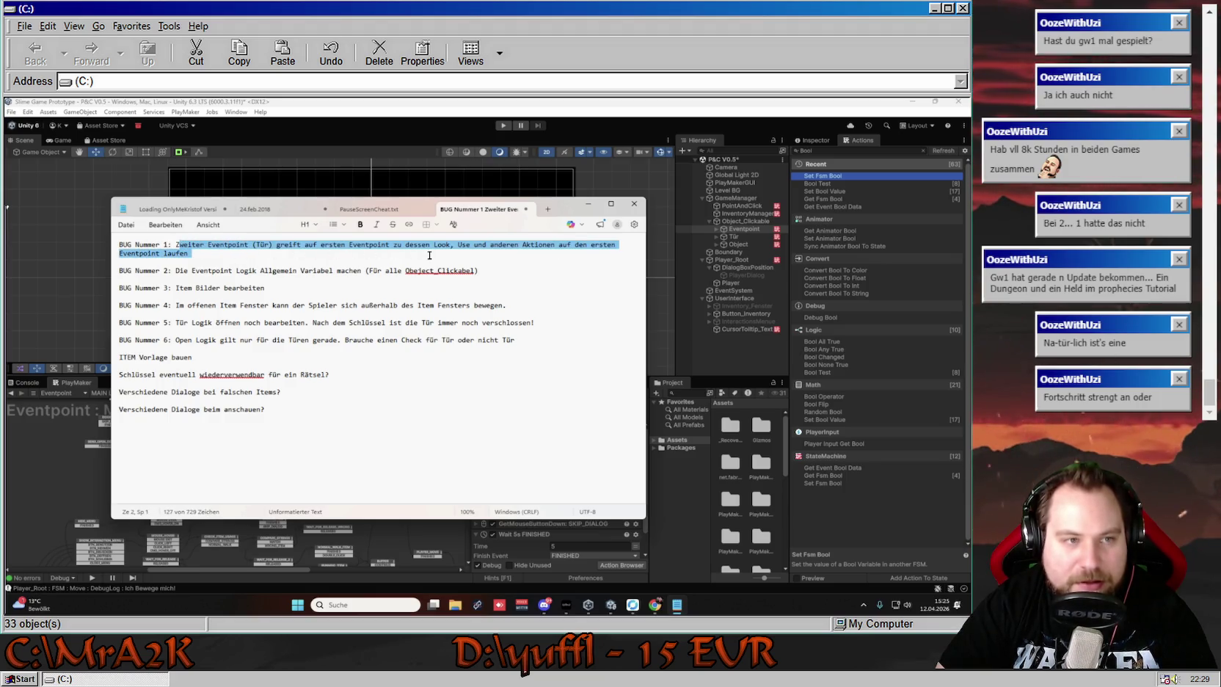
left_click(343, 254)
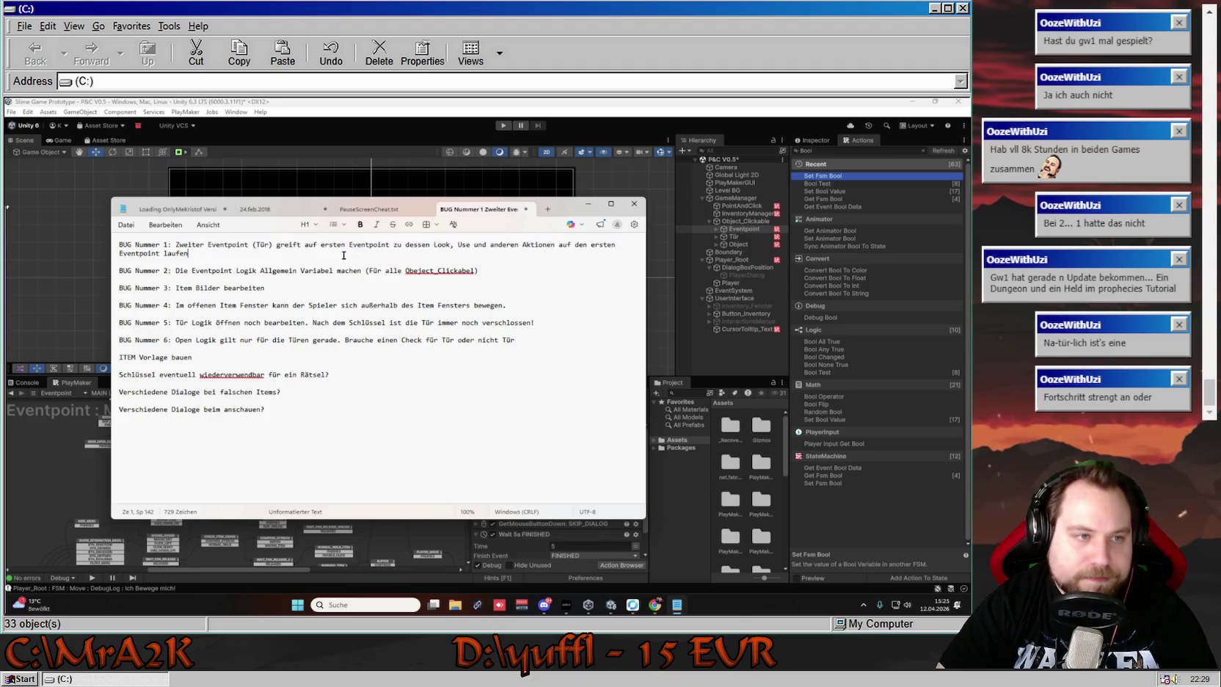
triple_click(270, 254)
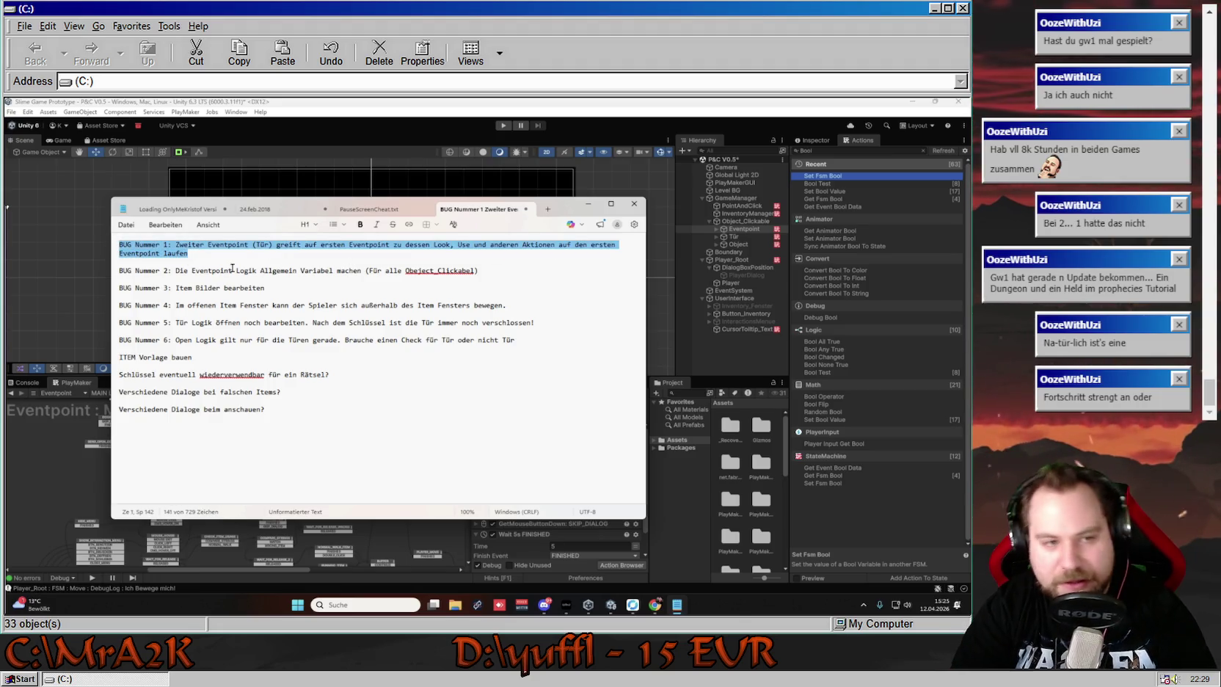
key("Delete")
key("Delete")
left_click(135, 245)
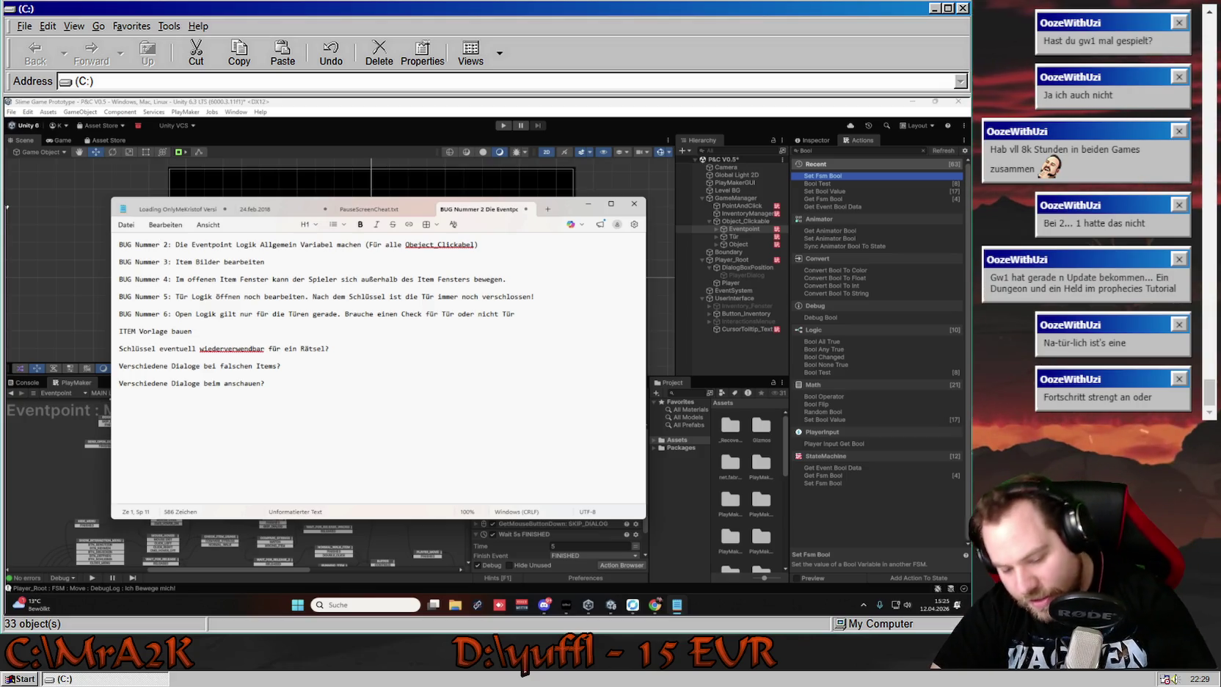
key("ctrl+z")
key("ctrl+z")
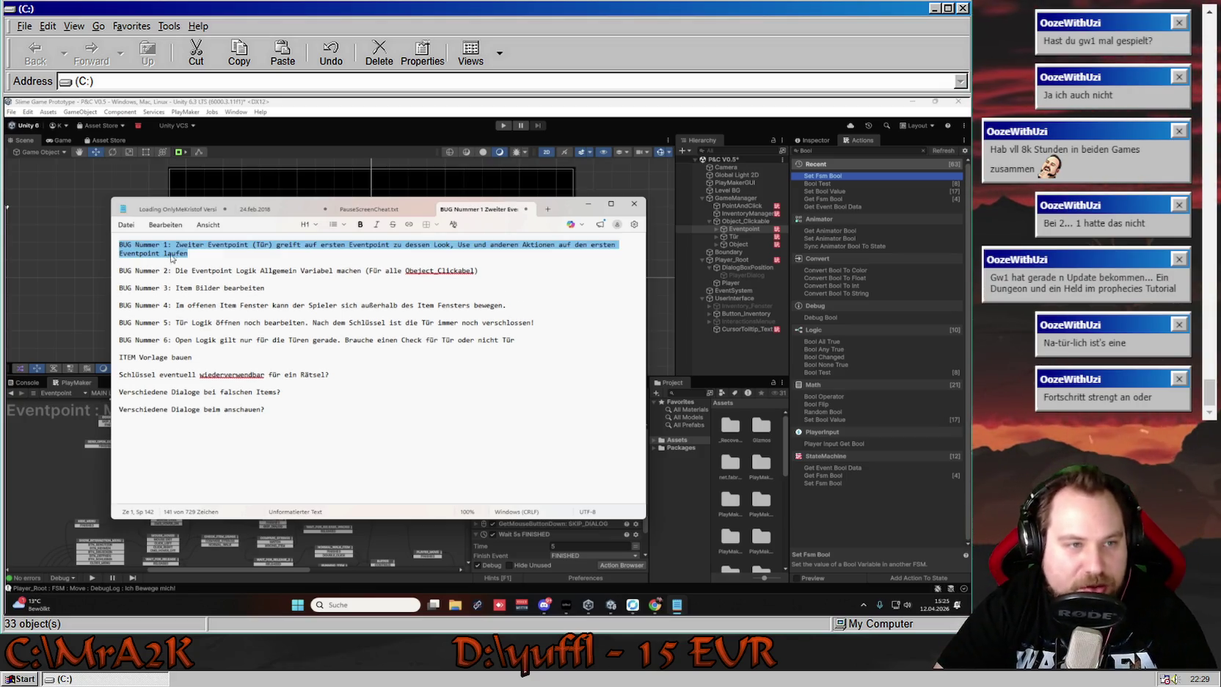
left_click(394, 224)
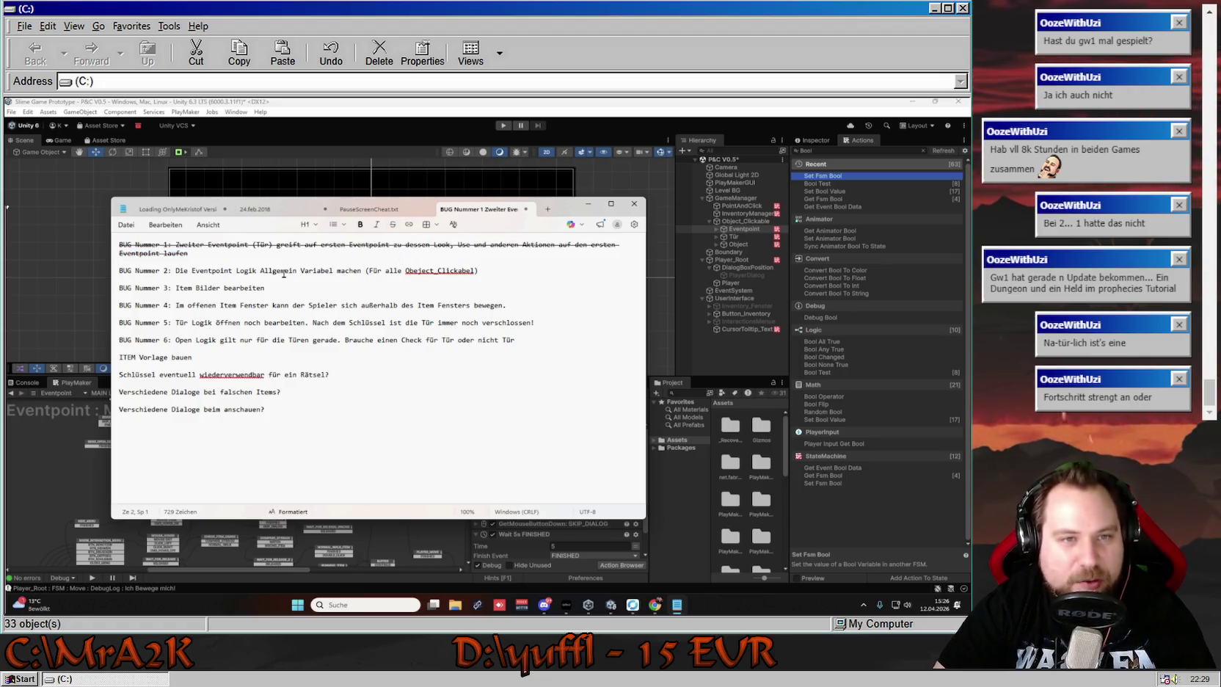
Strike through the whole BUG Nummer 2 line
left_click_drag(175, 273, 348, 275)
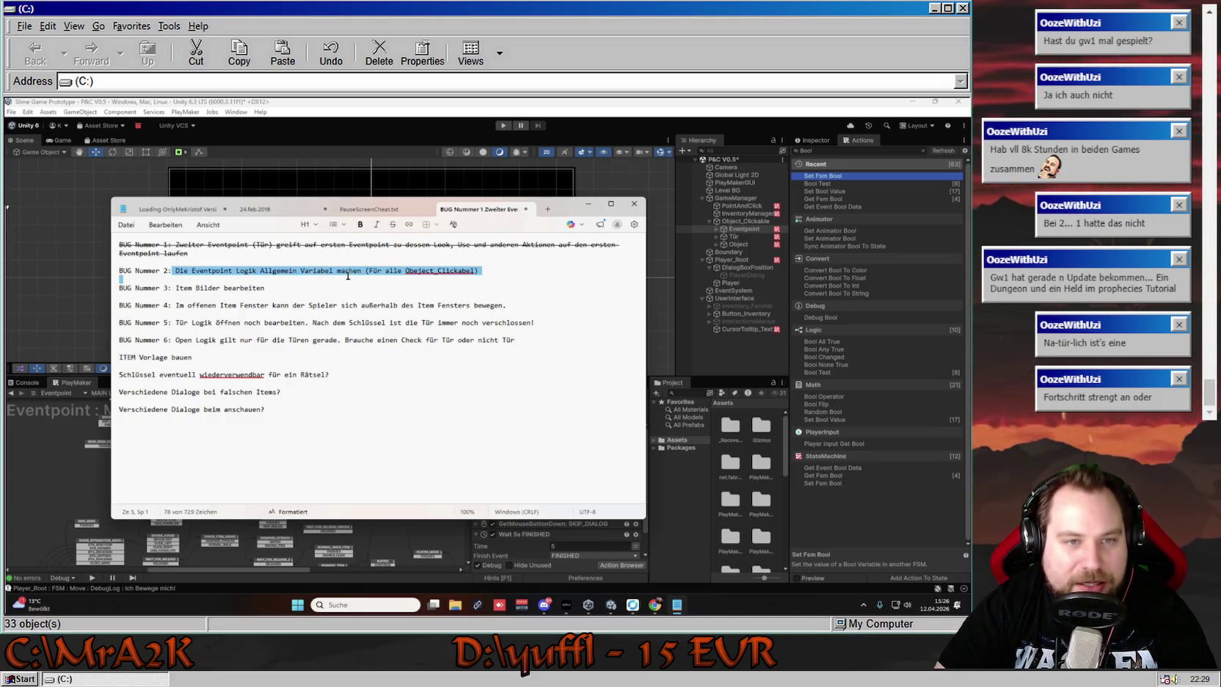
left_click(485, 273)
left_click_drag(478, 272, 118, 270)
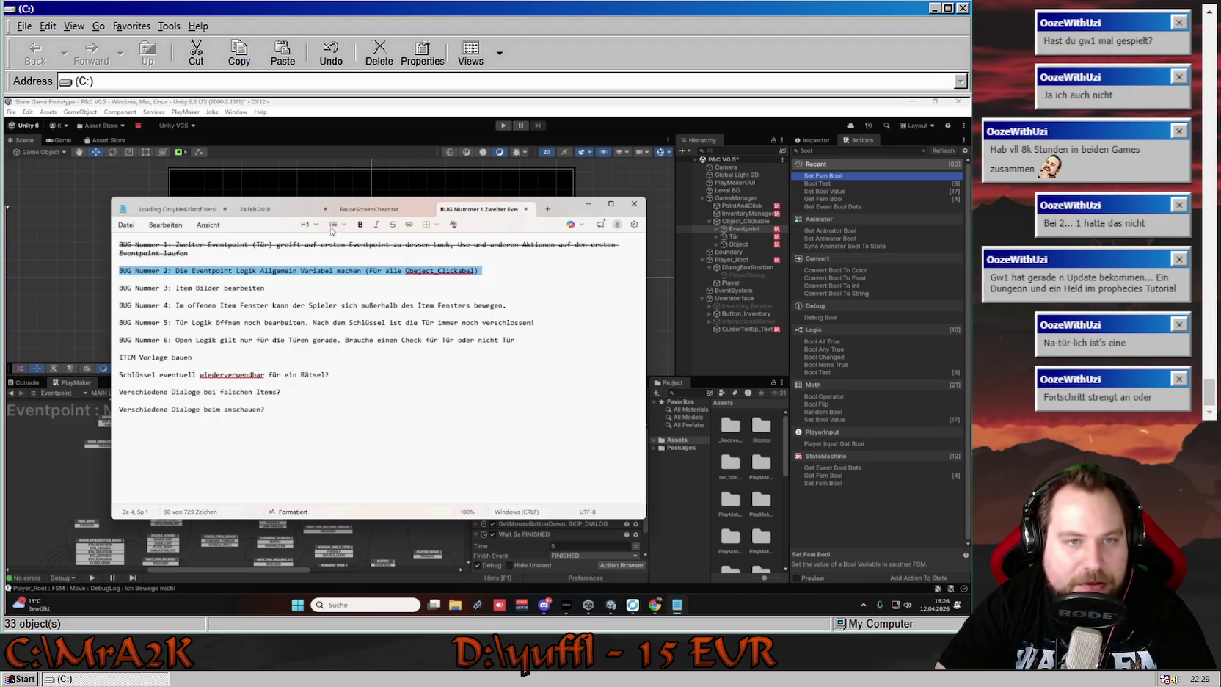
left_click(393, 224)
left_click(405, 272)
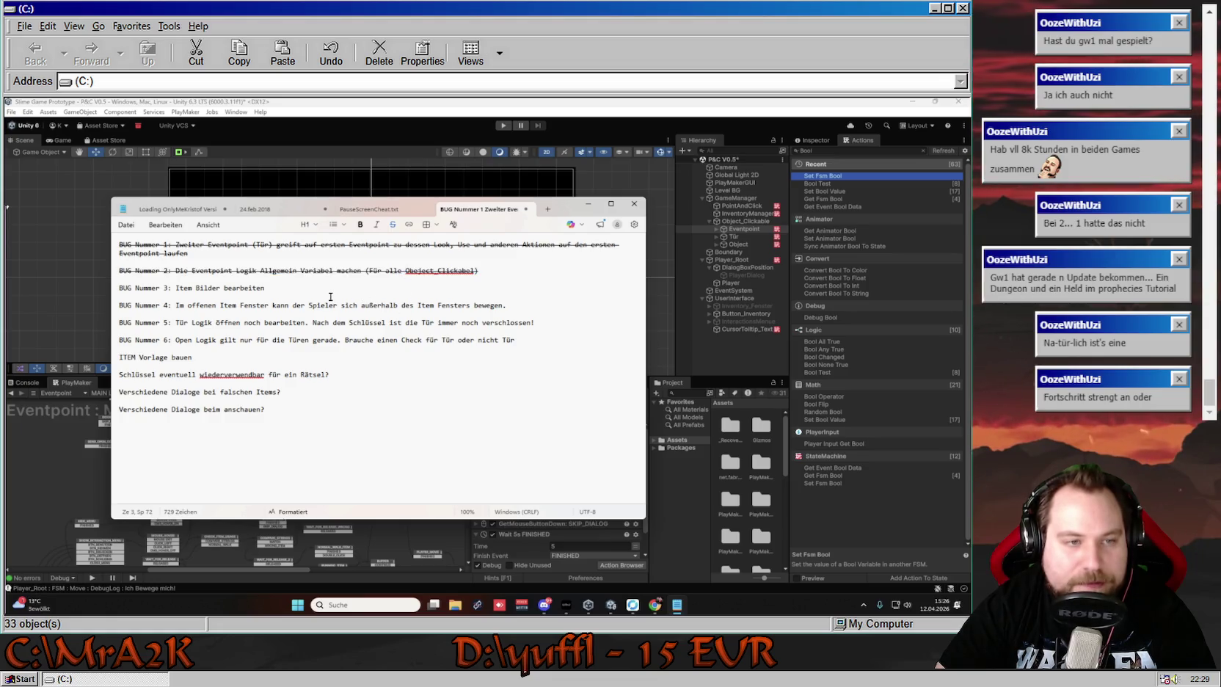
Strike through the BUG Nummer 6 line and minimize Notepad
mouse_move(276, 287)
left_mouse_down()
mouse_move(113, 294)
mouse_move(511, 307)
left_mouse_up()
left_click(174, 306)
left_click(207, 319)
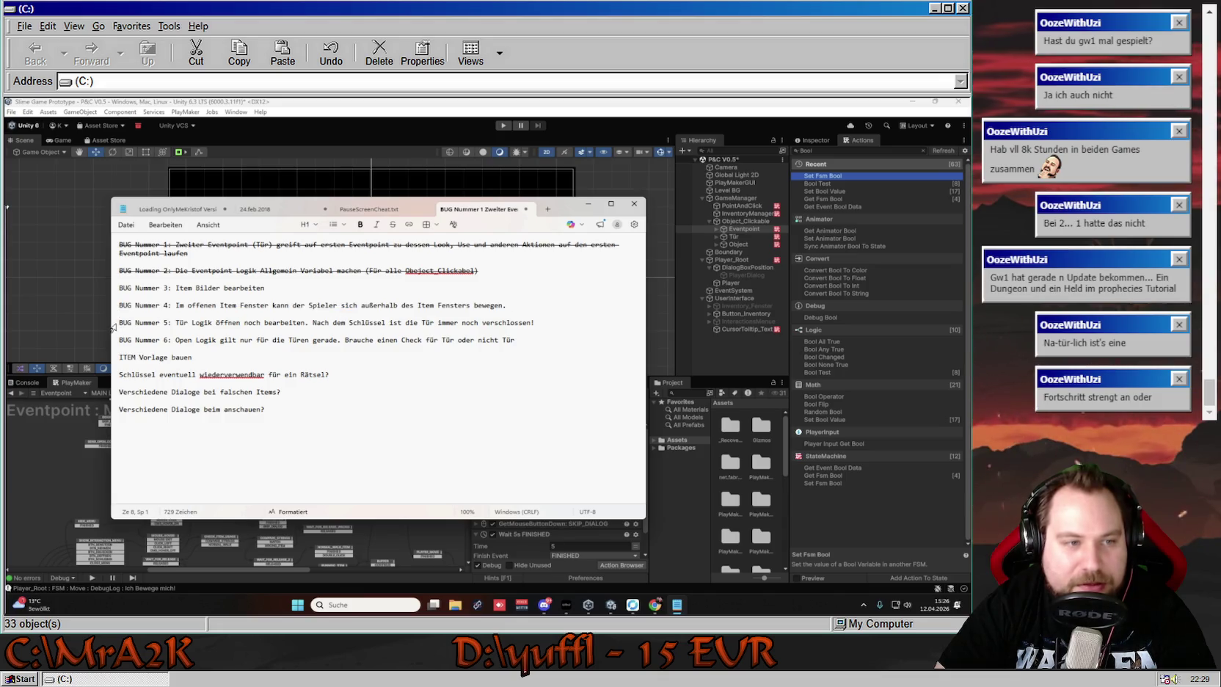
mouse_move(119, 324)
left_mouse_down()
mouse_move(543, 329)
mouse_move(524, 328)
left_mouse_up()
left_click(423, 339)
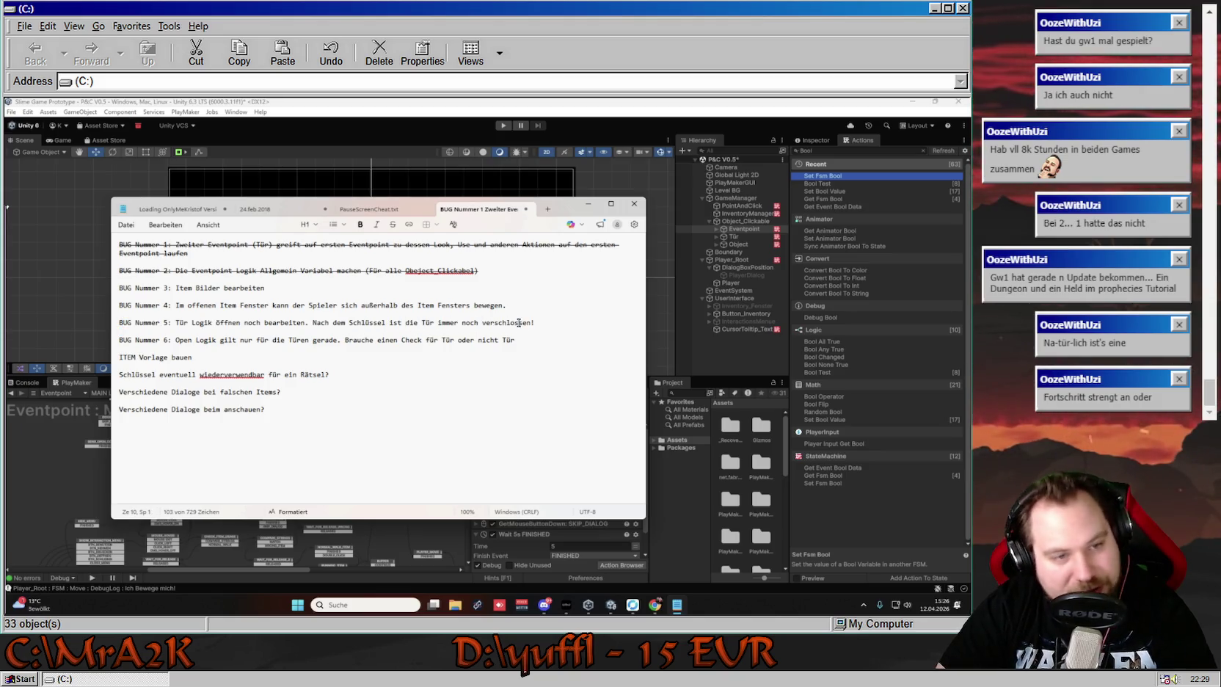
left_click_drag(168, 340, 519, 350)
left_click_drag(120, 339, 520, 347)
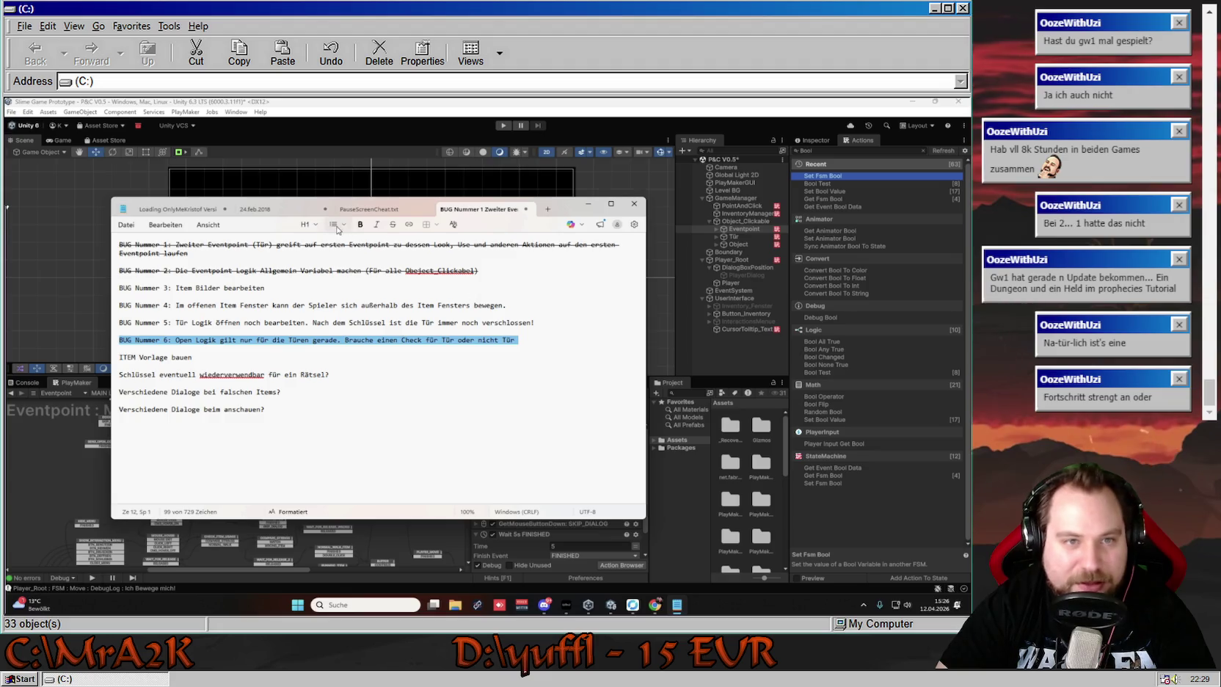
left_click(393, 225)
left_click(552, 355)
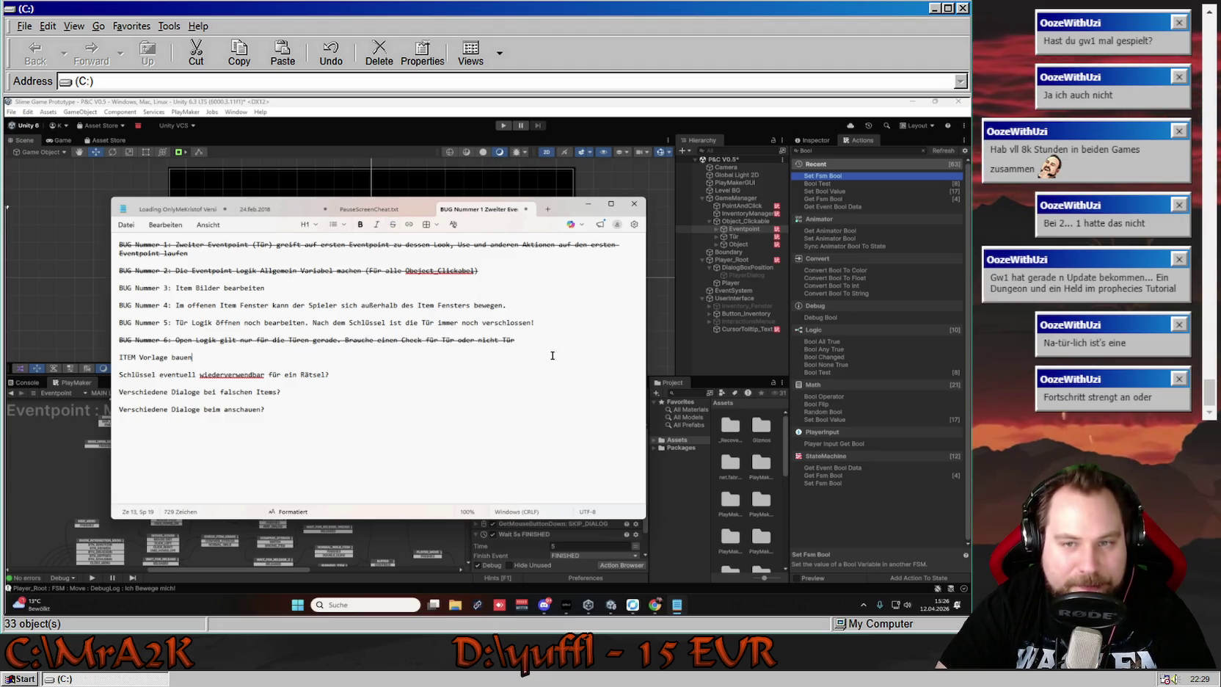
left_click(587, 205)
Pan and zoom the MAIN LOGIC state graph into a better view
left_click_drag(319, 433, 248, 499)
scroll(248, 500, "up", 3)
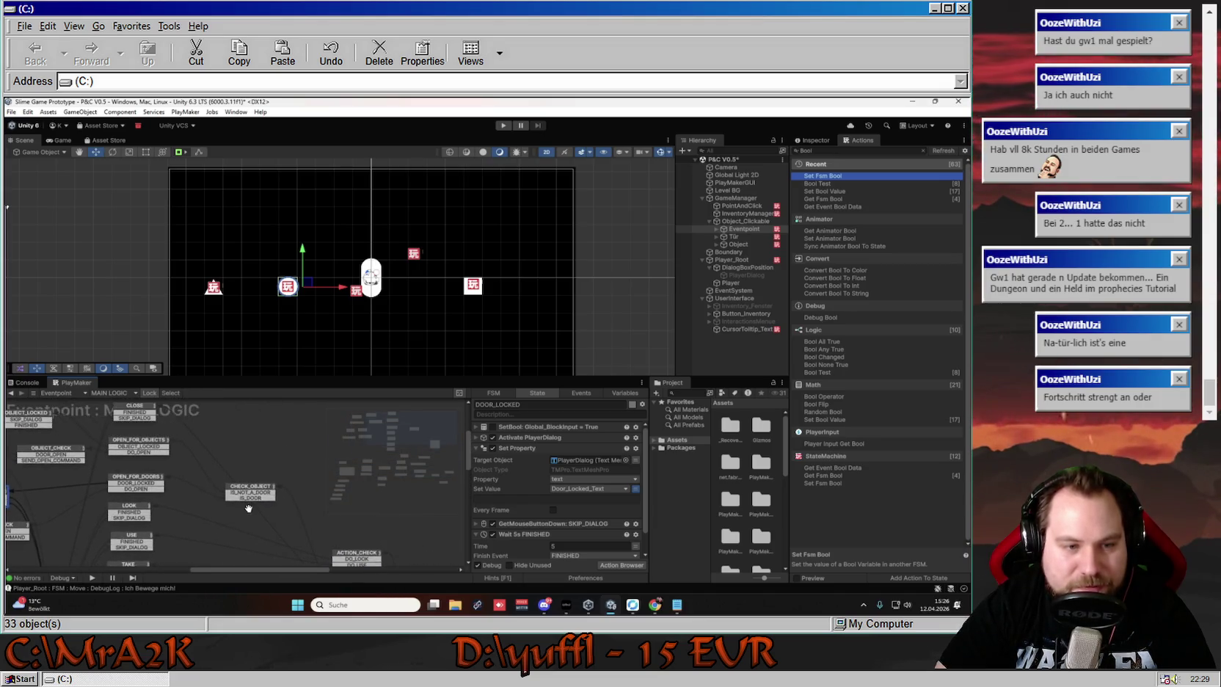
scroll(260, 512, "up", 1)
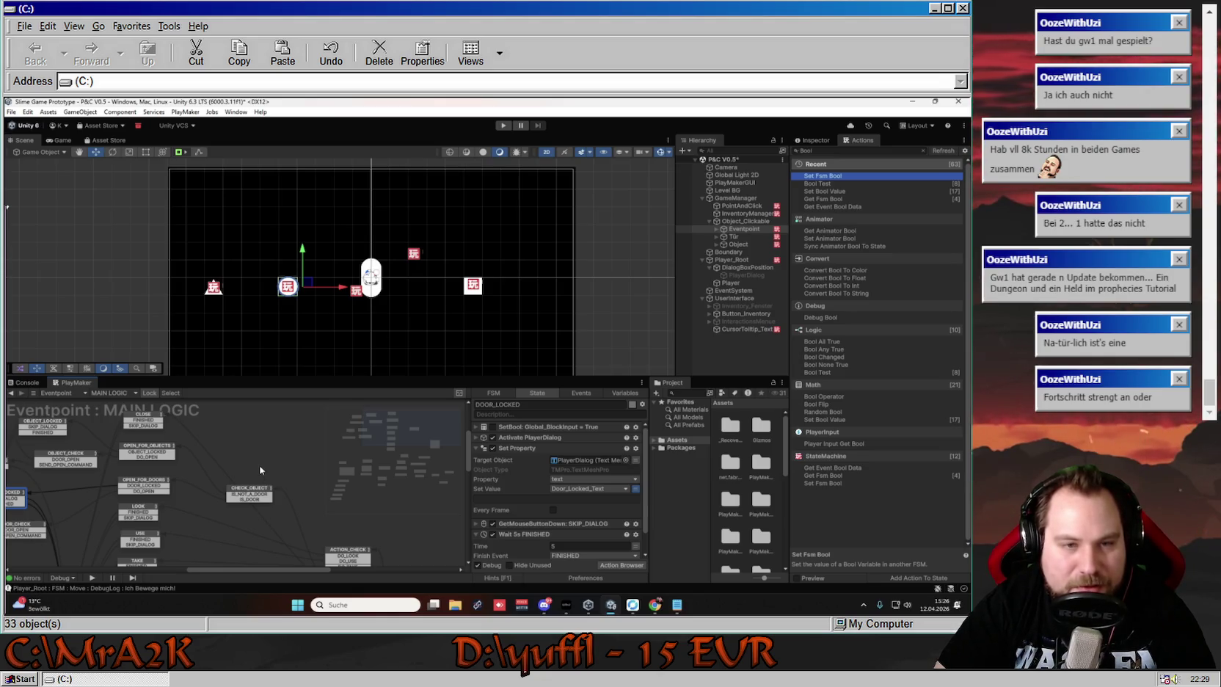
left_click_drag(264, 473, 284, 452)
Browse the Variables tab listing Door_Locked_Text, IsDoor and Object_Locked_Text
left_click(623, 394)
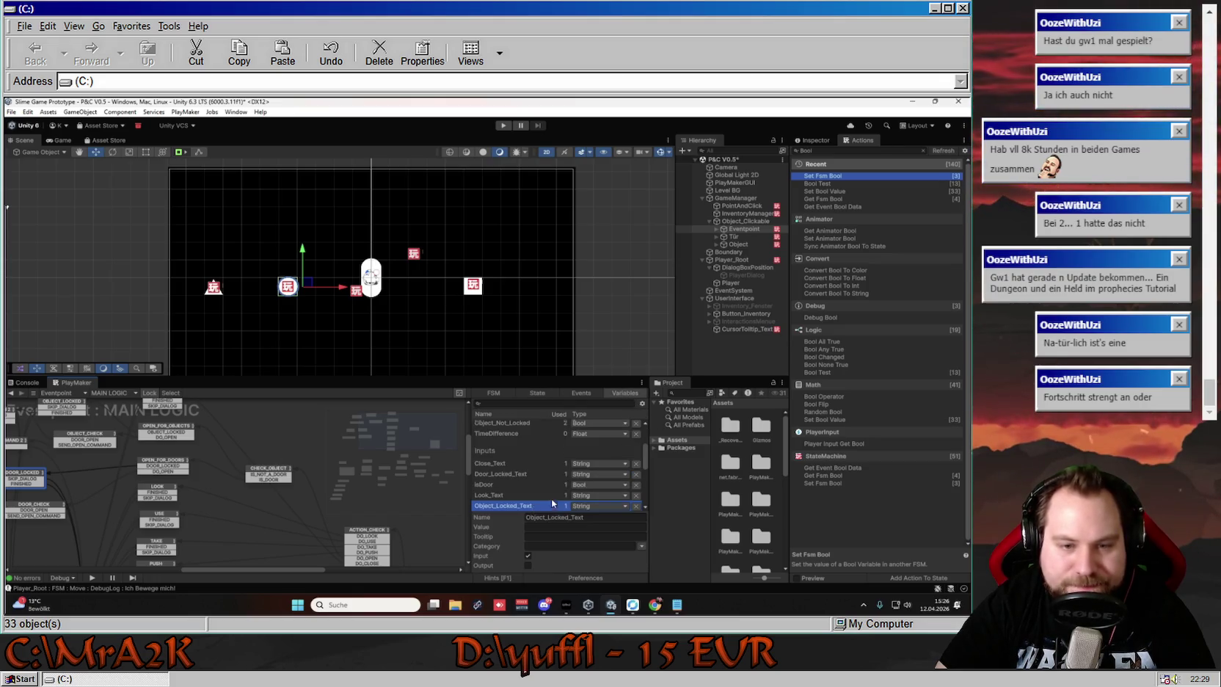
scroll(547, 487, "down", 5)
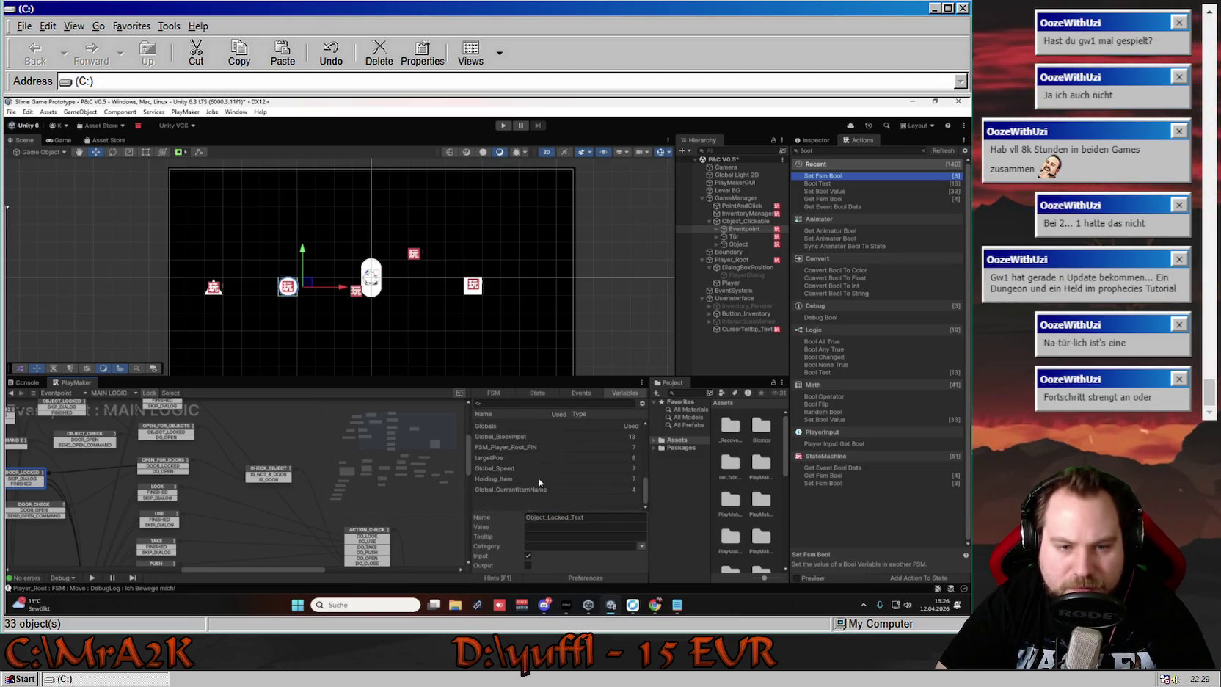
scroll(532, 470, "up", 2)
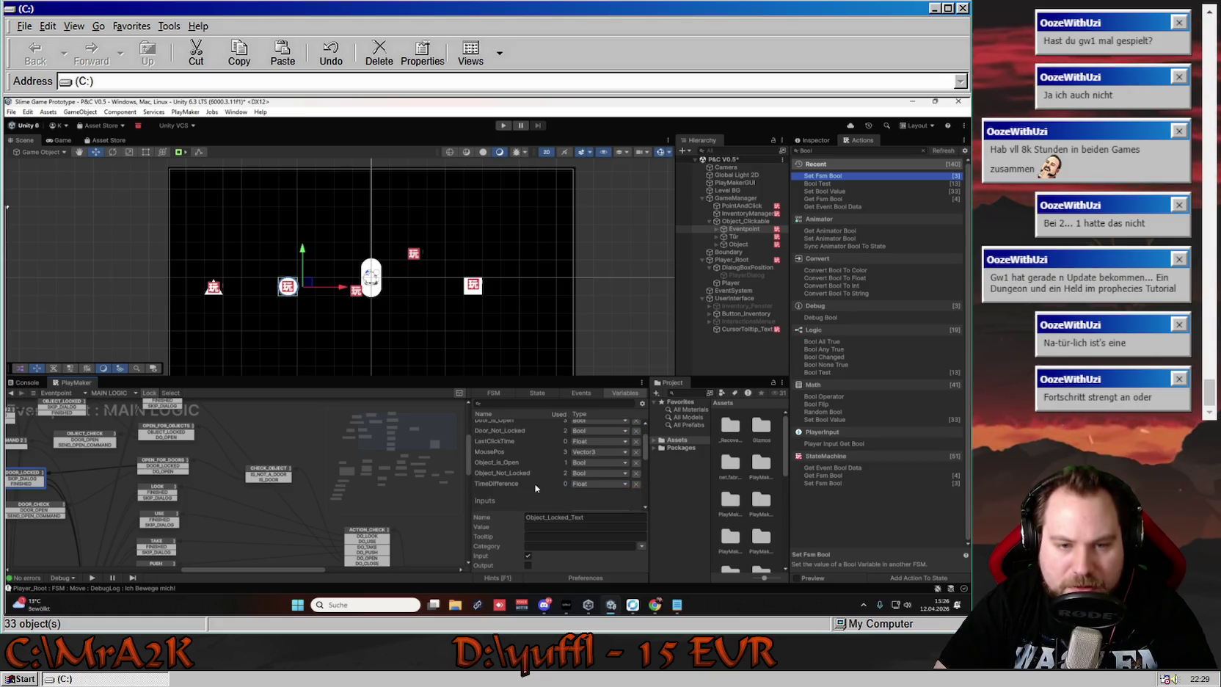
scroll(526, 498, "down", 3)
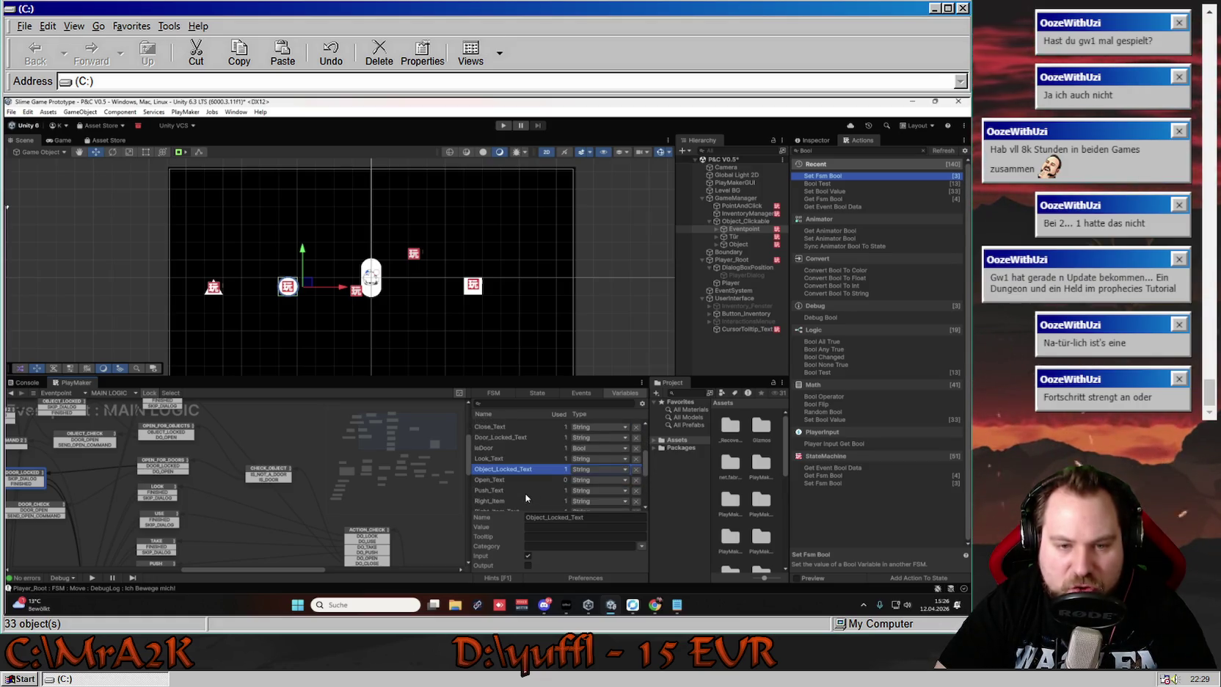
scroll(526, 497, "up", 3)
scroll(526, 497, "up", 5)
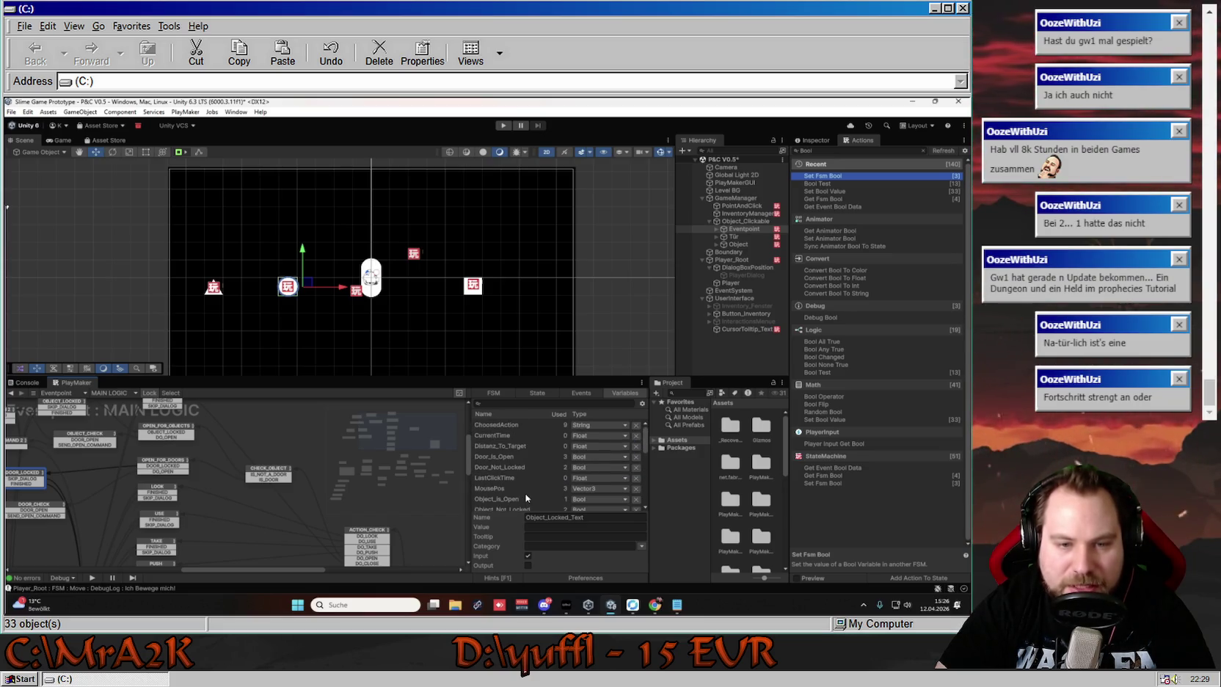
scroll(526, 498, "down", 2)
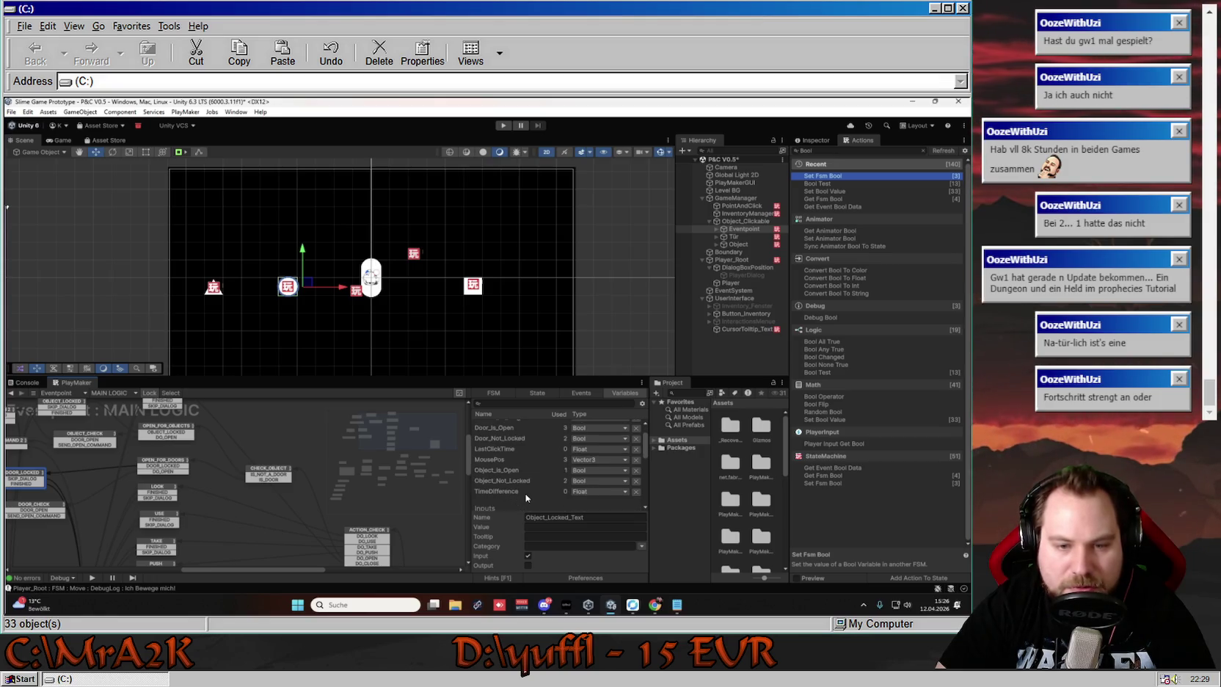
scroll(548, 490, "down", 5)
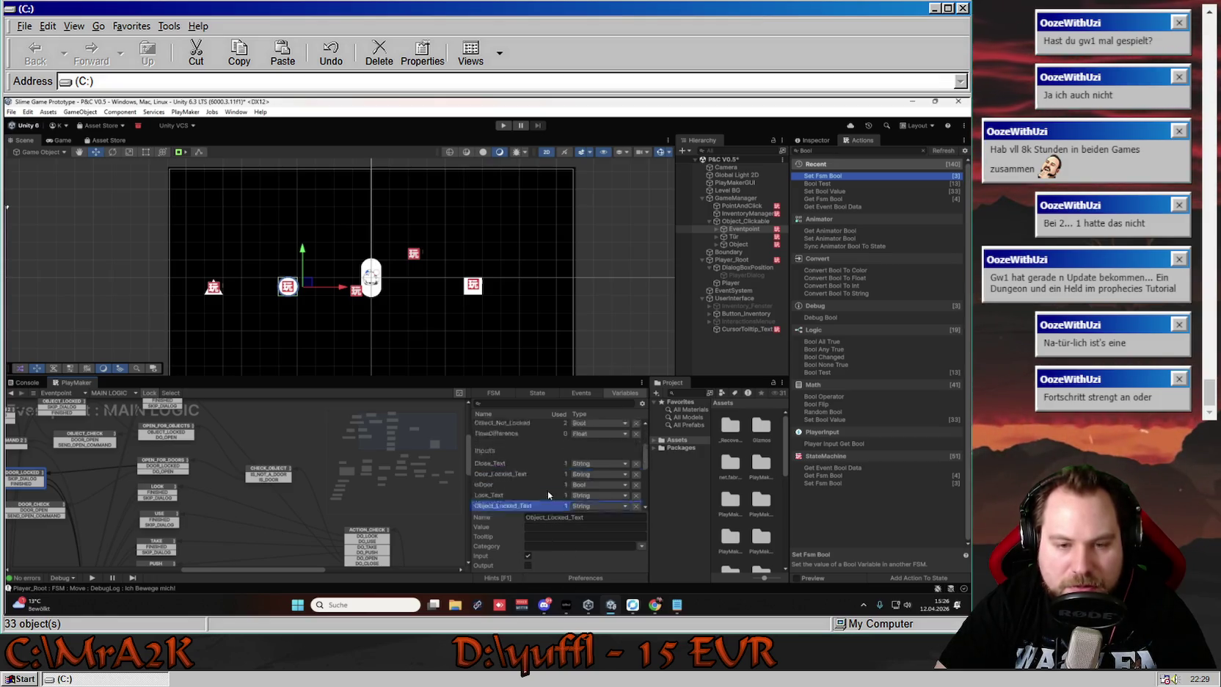
left_click(531, 503)
scroll(540, 492, "up", 6)
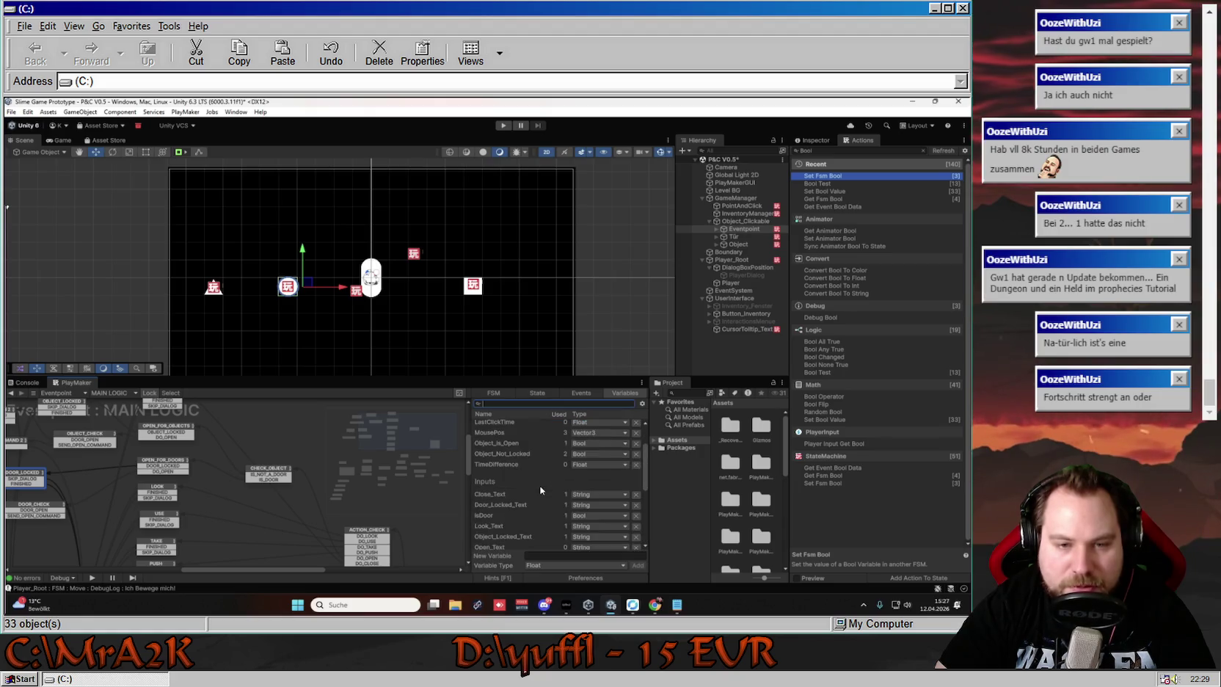
Create a Bool variable named Can_Object_Be_Open in the Variables tab
left_click(552, 554)
left_click(557, 565)
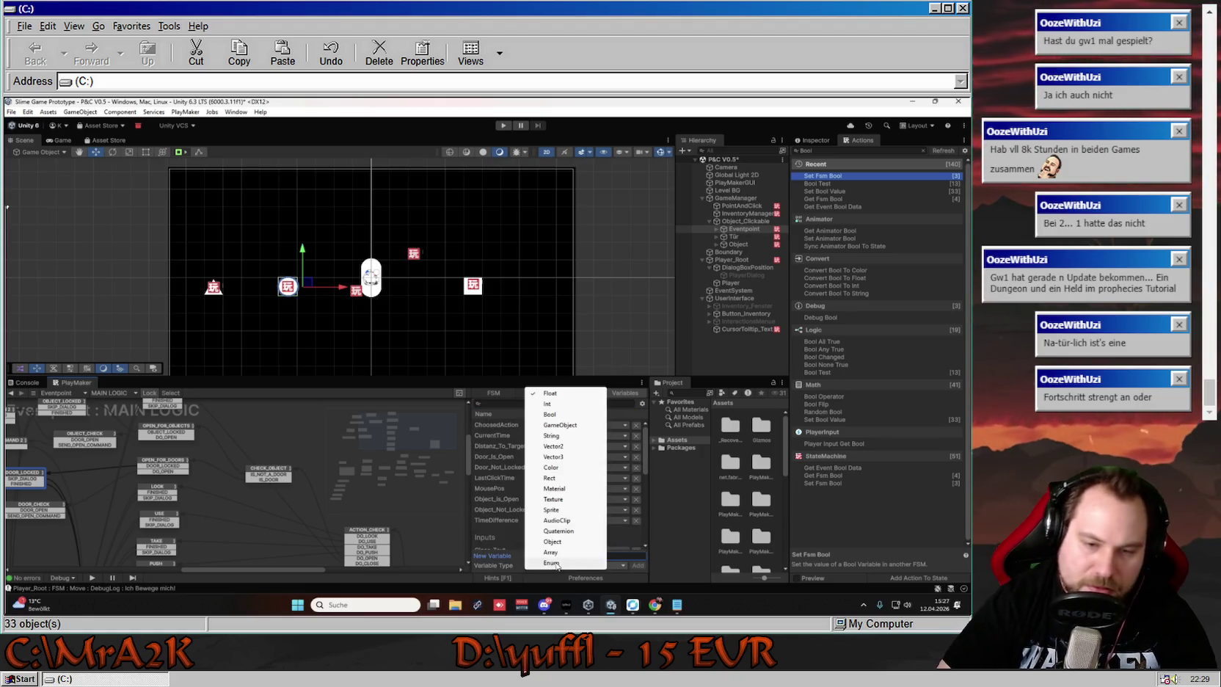
left_click(573, 420)
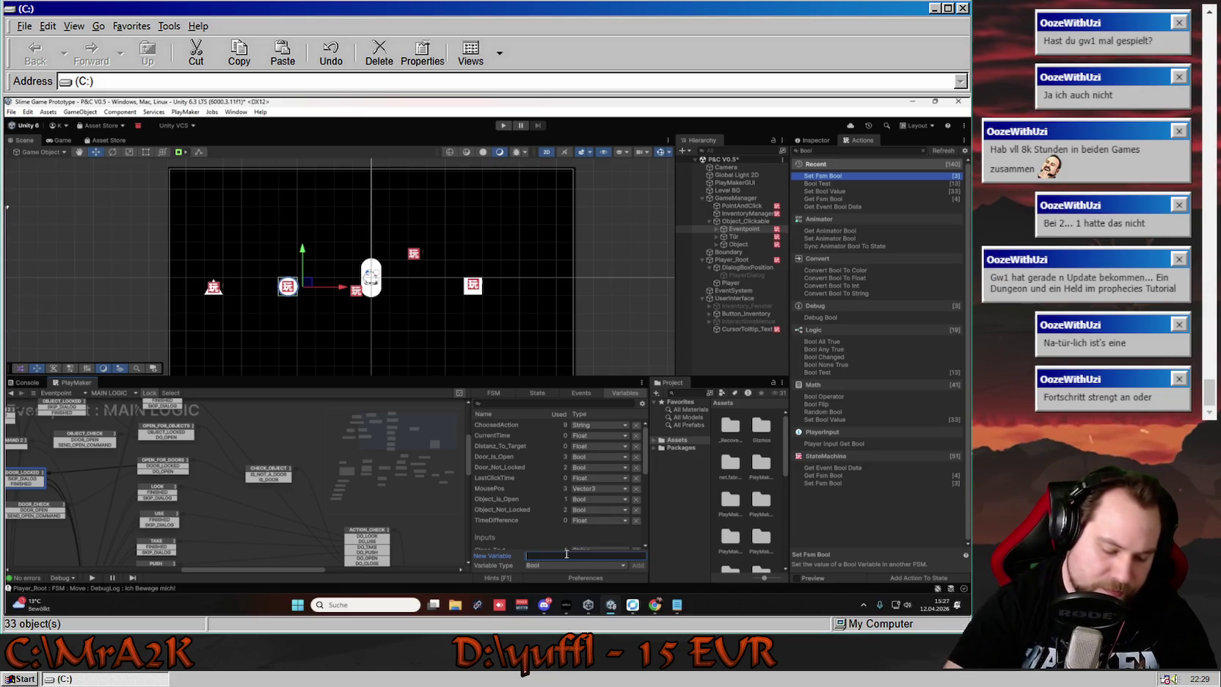
type("Object_")
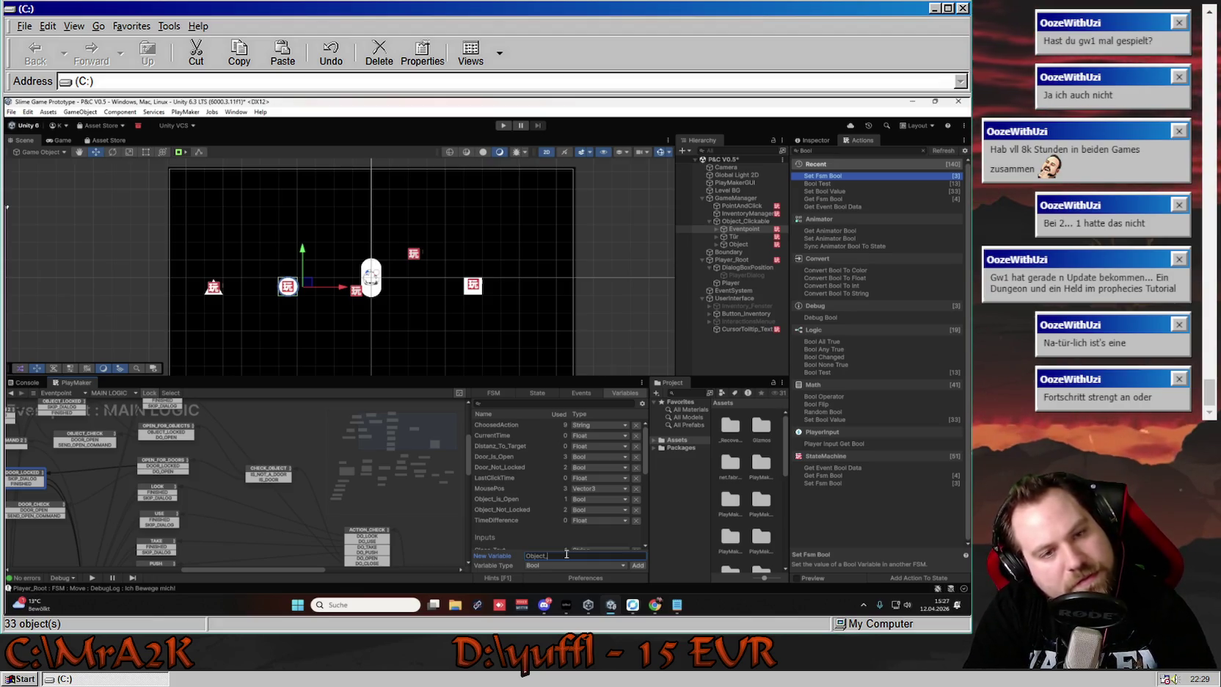
key("BackSpace")
key("BackSpace")
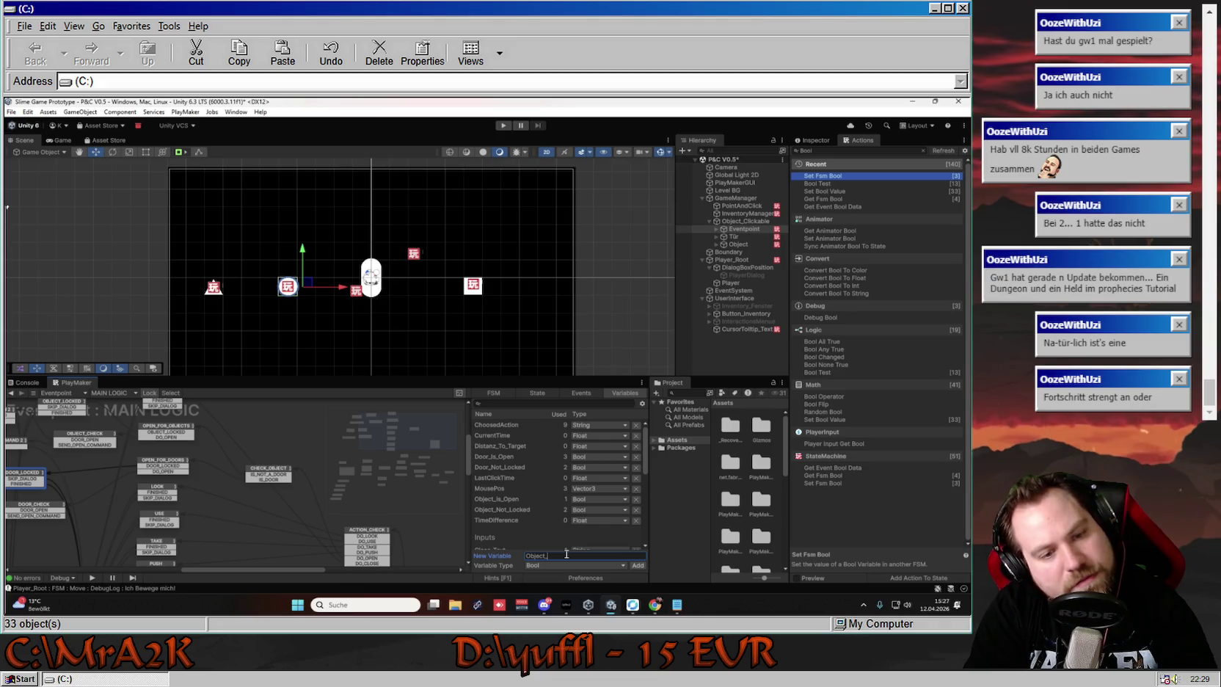
key("BackSpace")
key("BackSpace")
key("BackSpace")
type("CA")
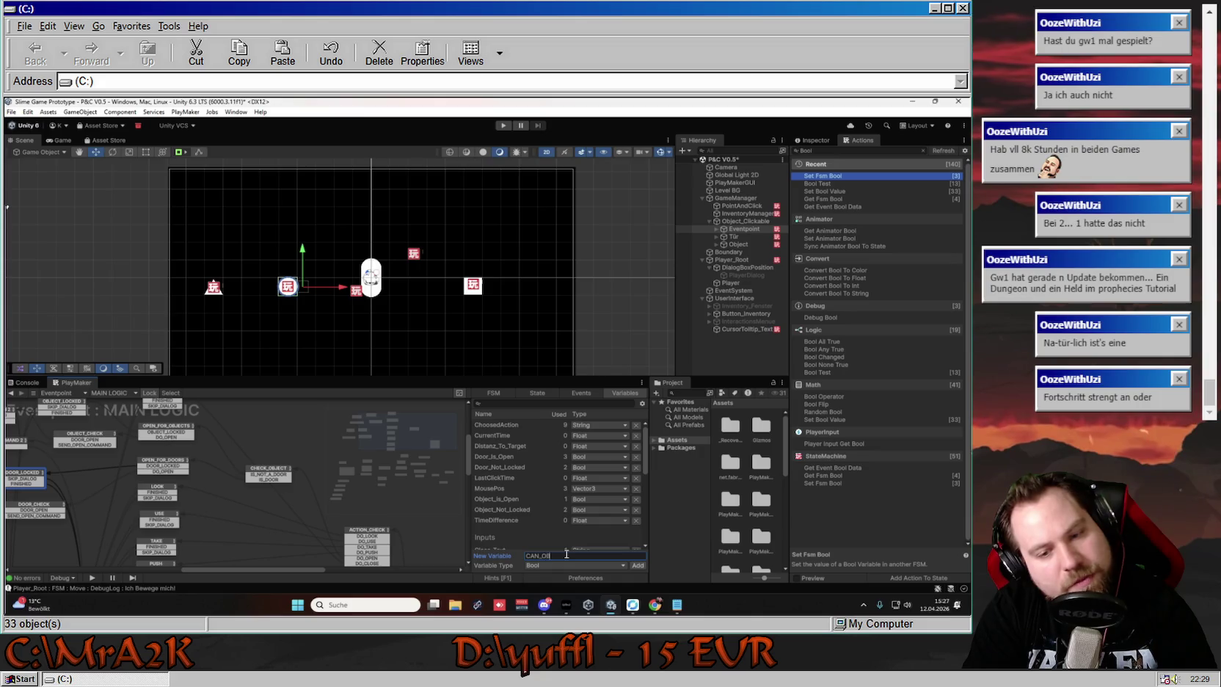
type("r")
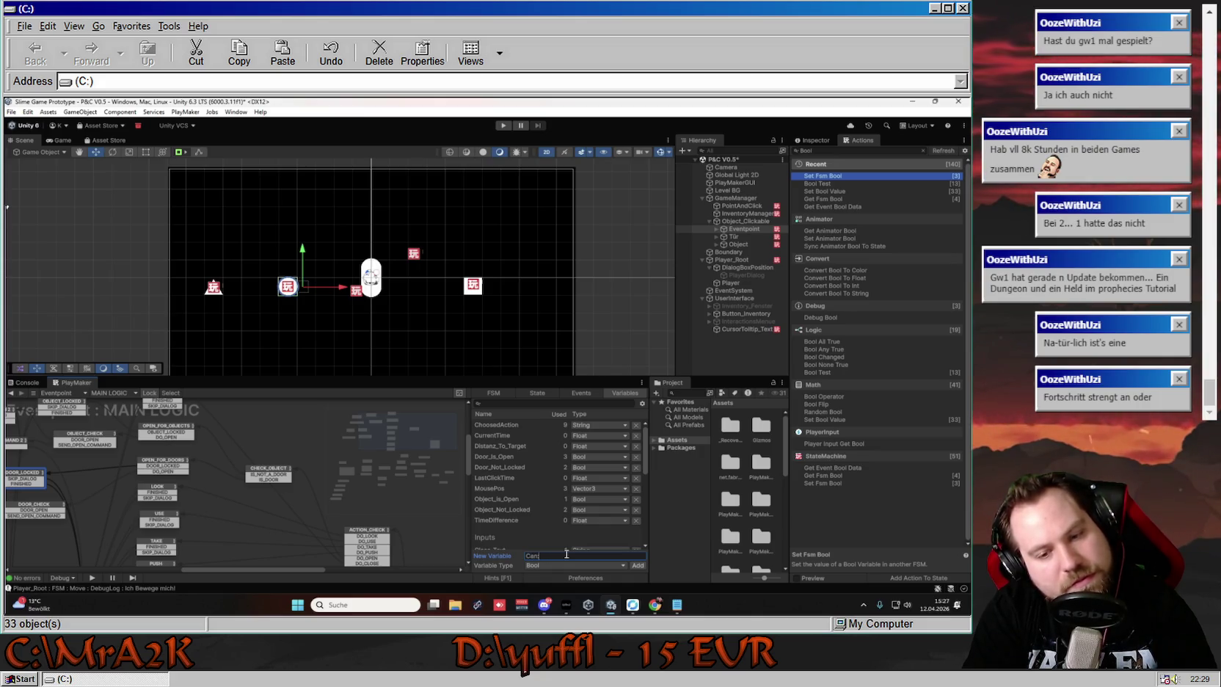
type("_")
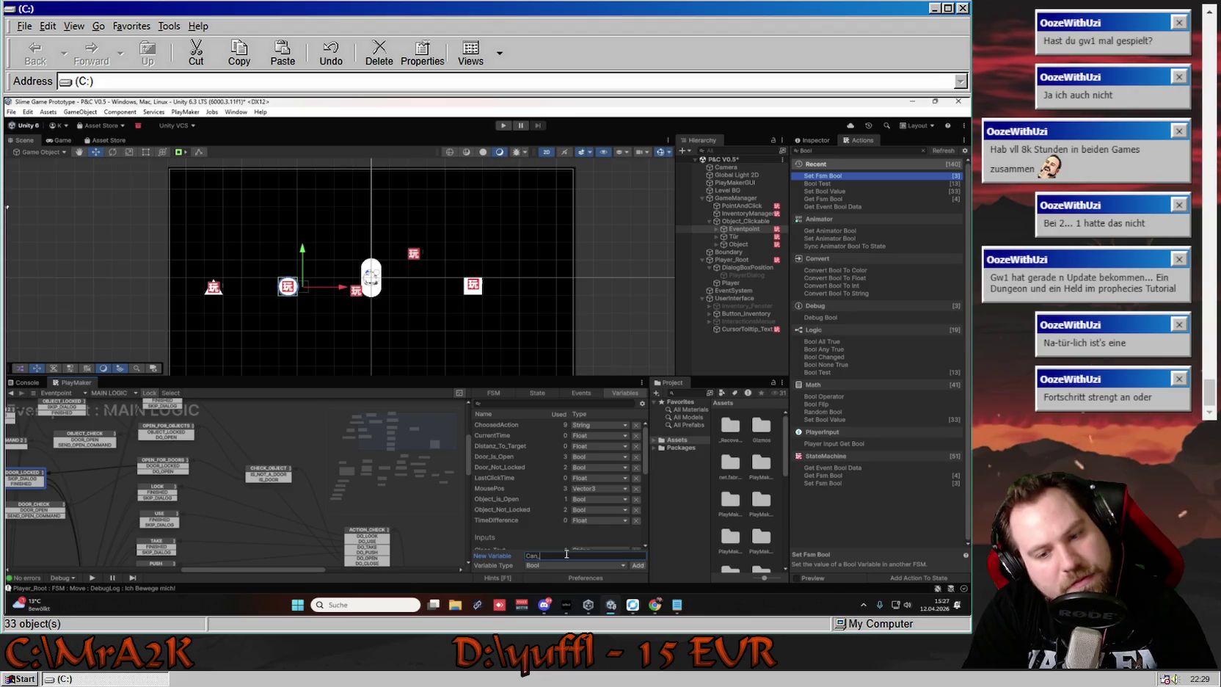
type("Object")
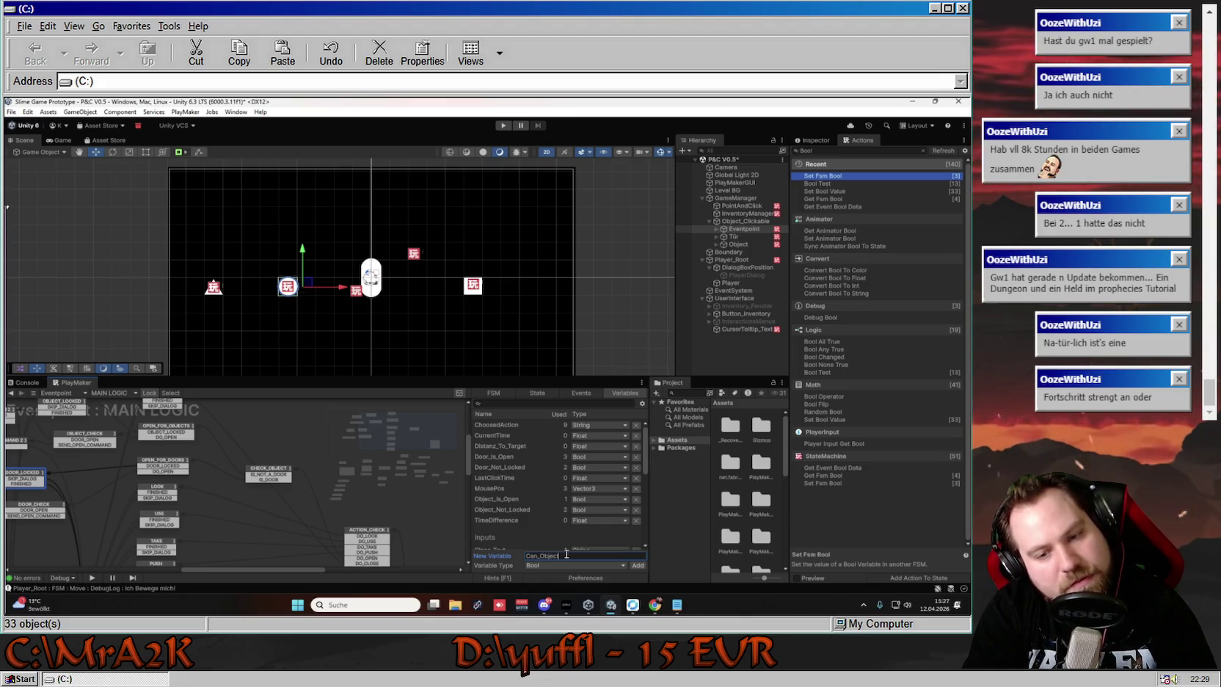
type("u")
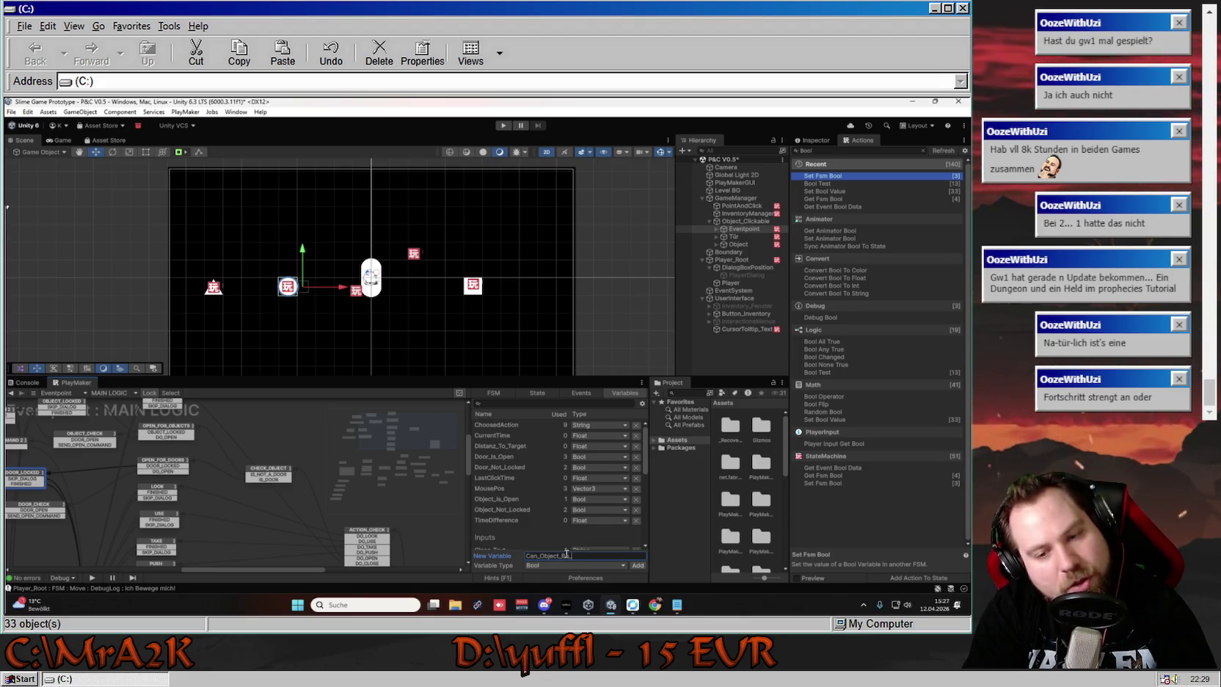
type("n")
key("Return")
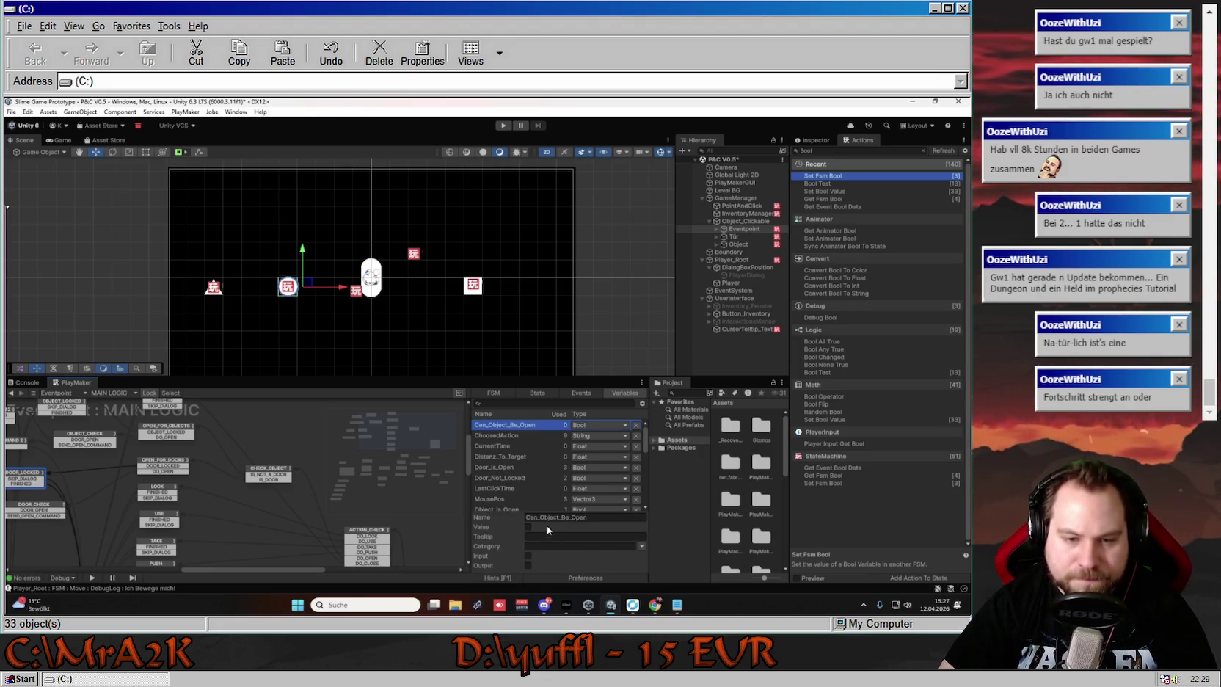
scroll(534, 488, "down", 10)
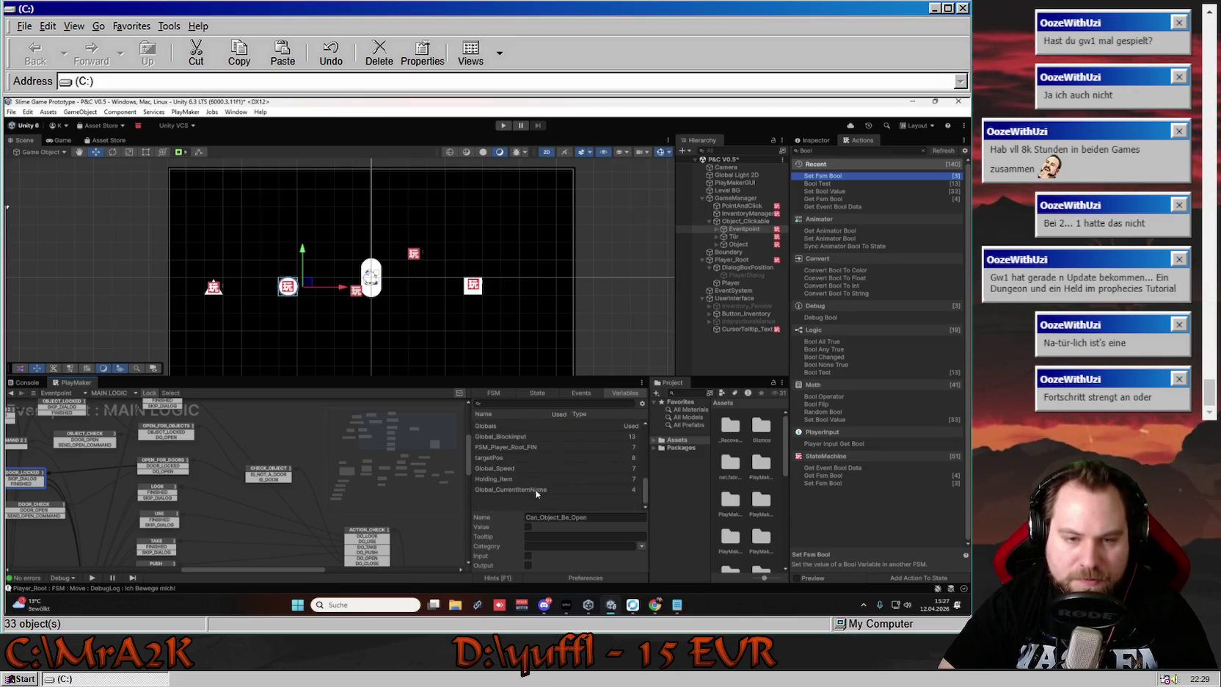
right_click(281, 443)
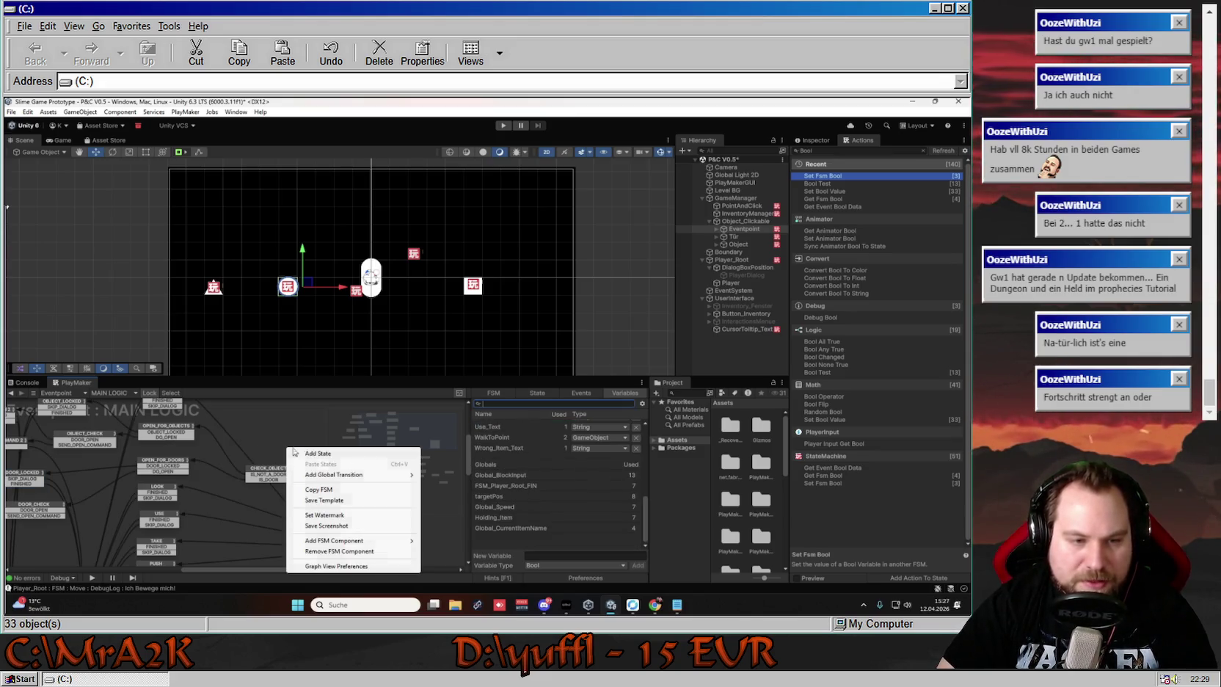
Add a state named CAN_OBJECT_BE_OPEN_CLOSED and drag it next to CHECK_OBJECT
left_click(293, 450)
left_click_drag(309, 453, 278, 450)
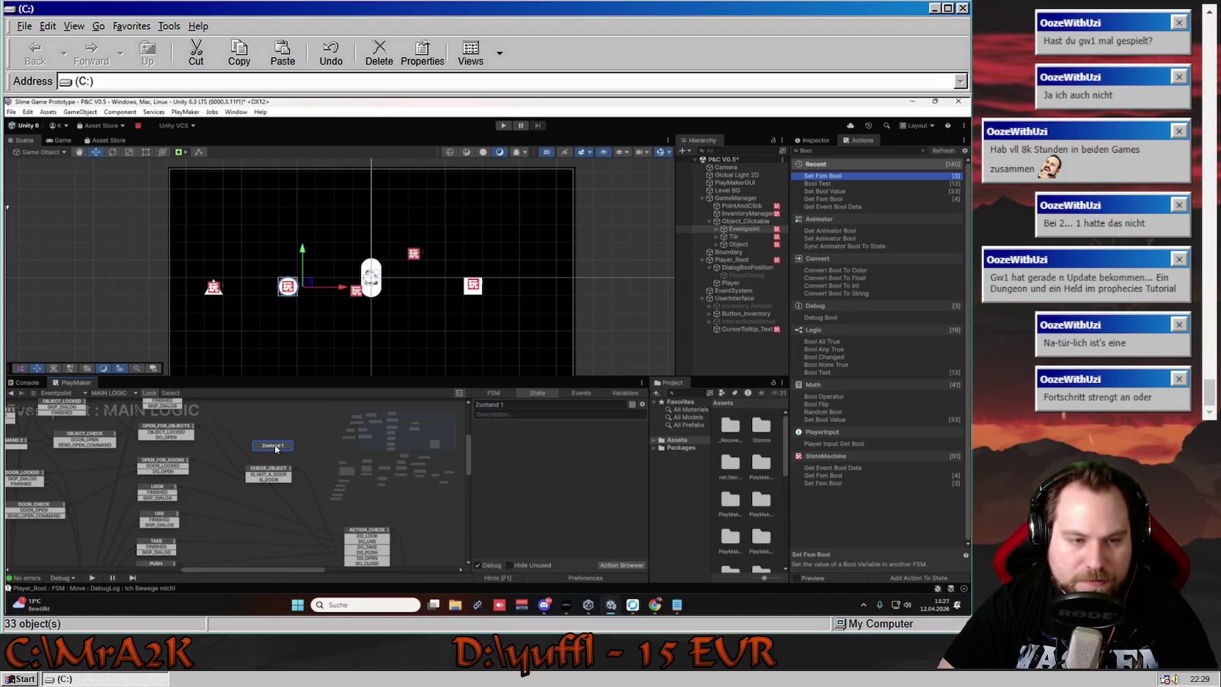
left_click(509, 405)
type("CA")
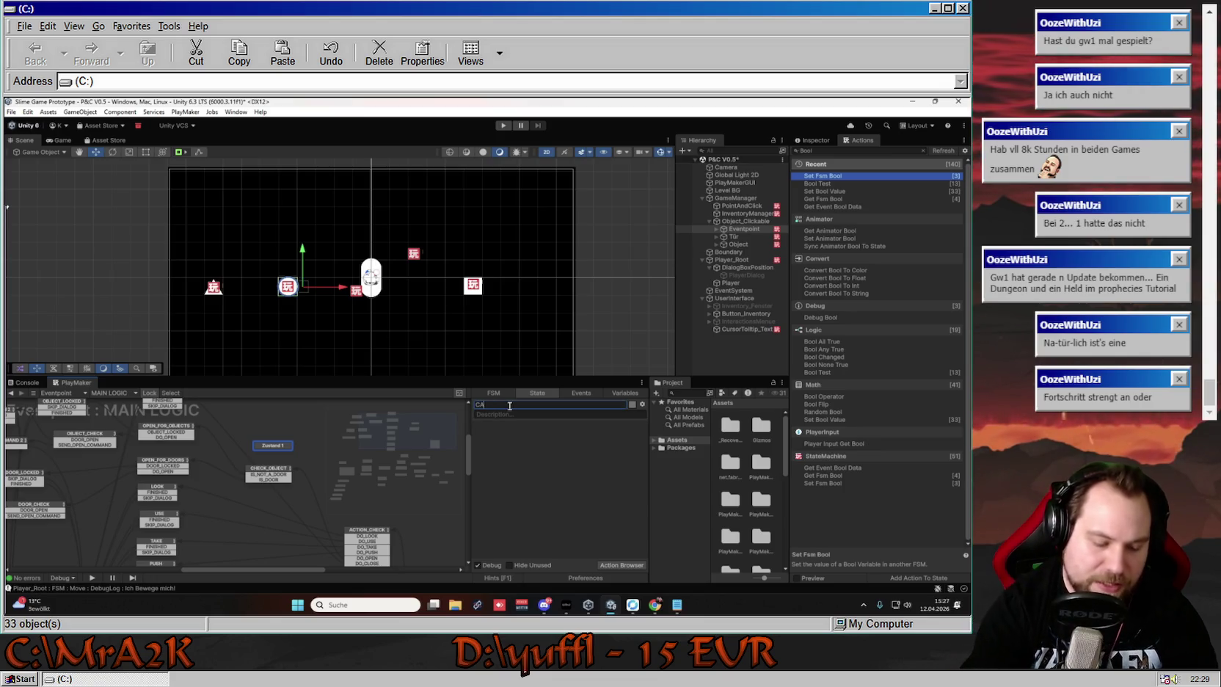
type("N_OBJECT_BE_OPEN")
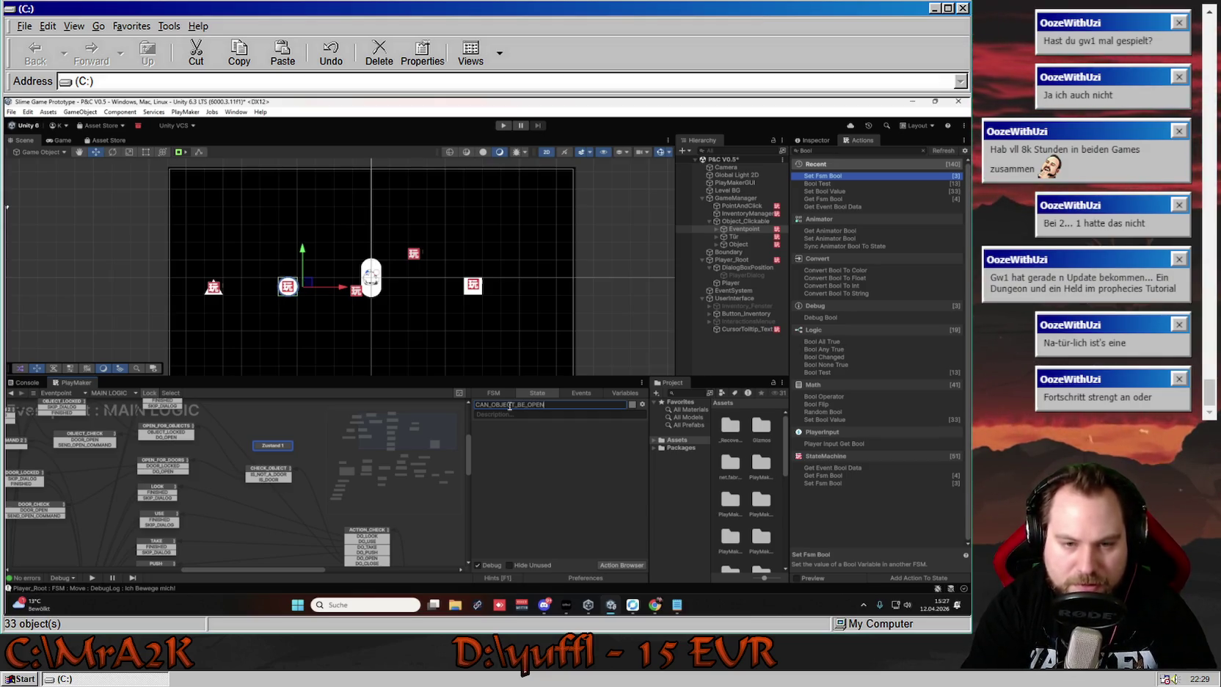
type("_CLOSED")
key("Return")
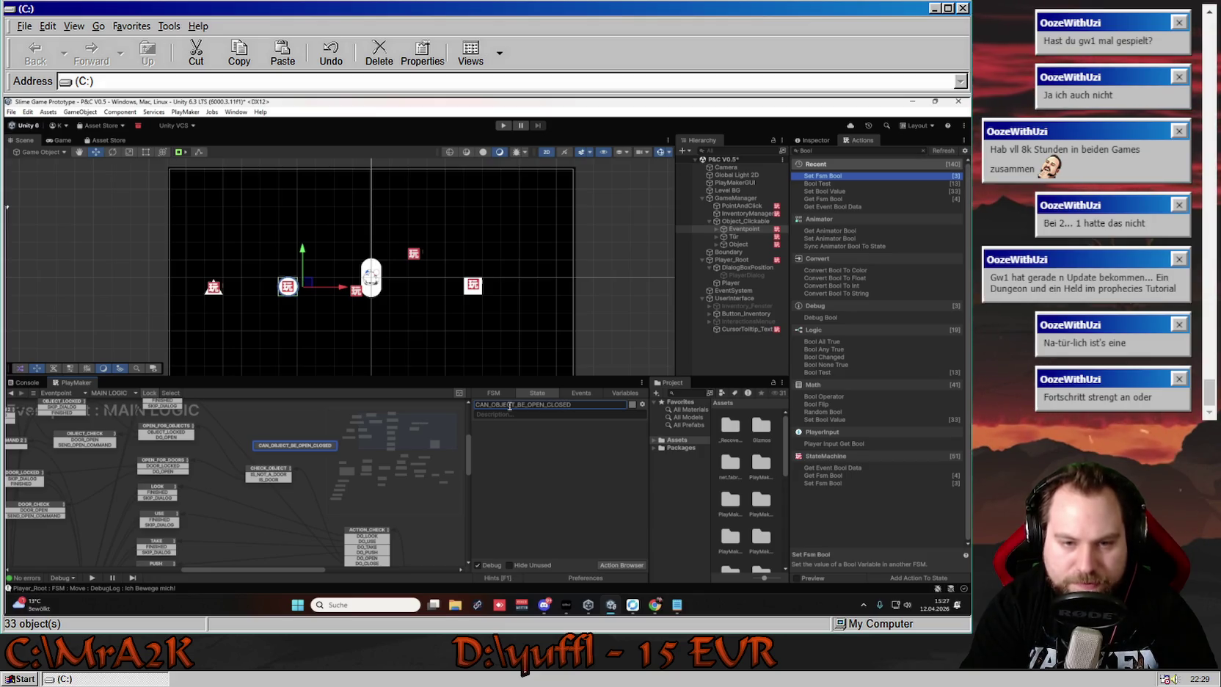
left_click_drag(302, 451, 278, 446)
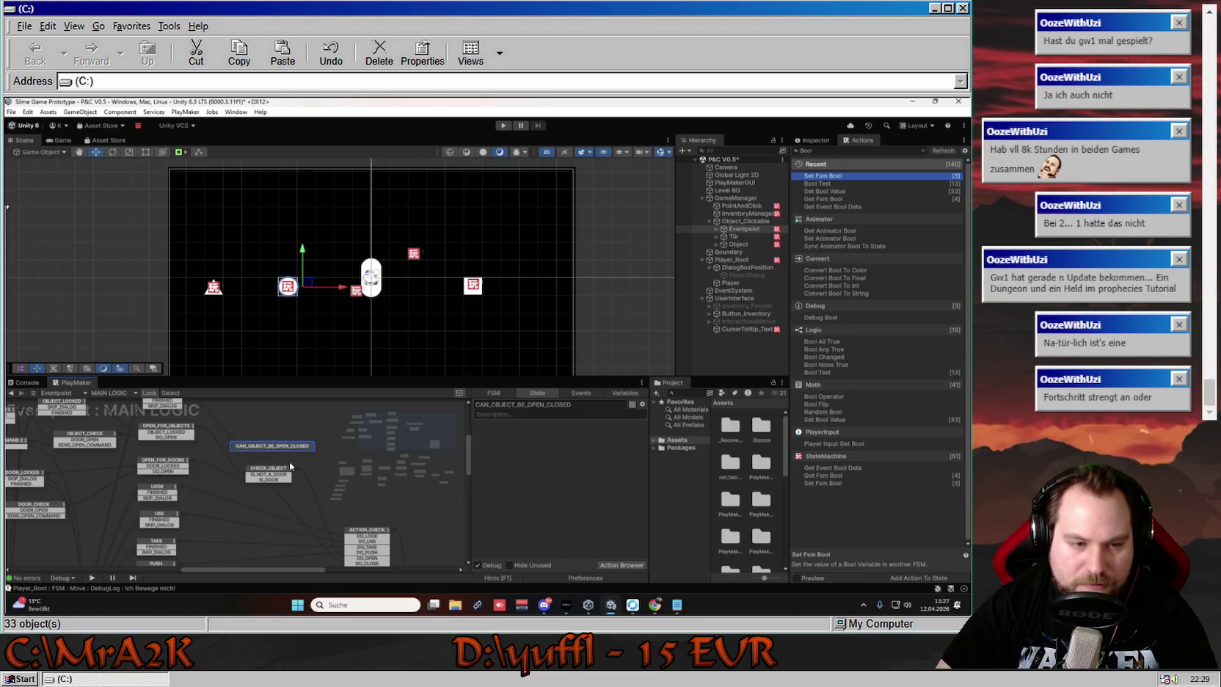
left_click(273, 471)
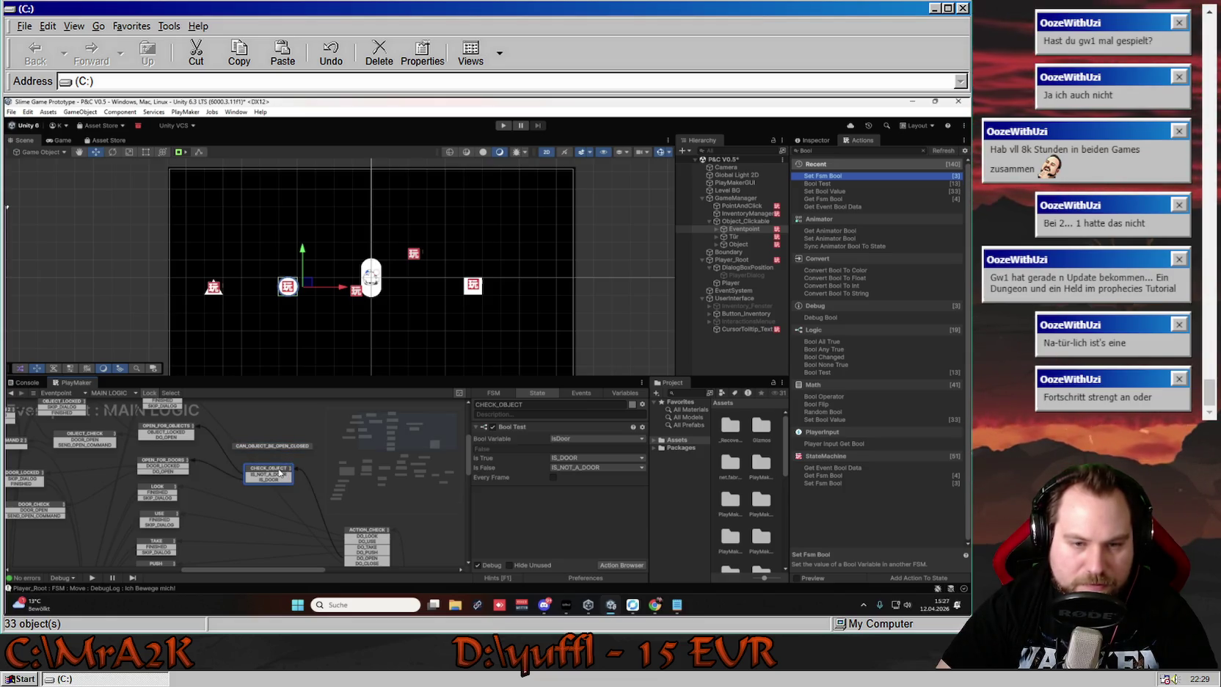
Add a Bool Test on Can_Object_Be_Open to the CAN_OBJECT_BE_OPEN_CLOSED state
left_click(275, 447)
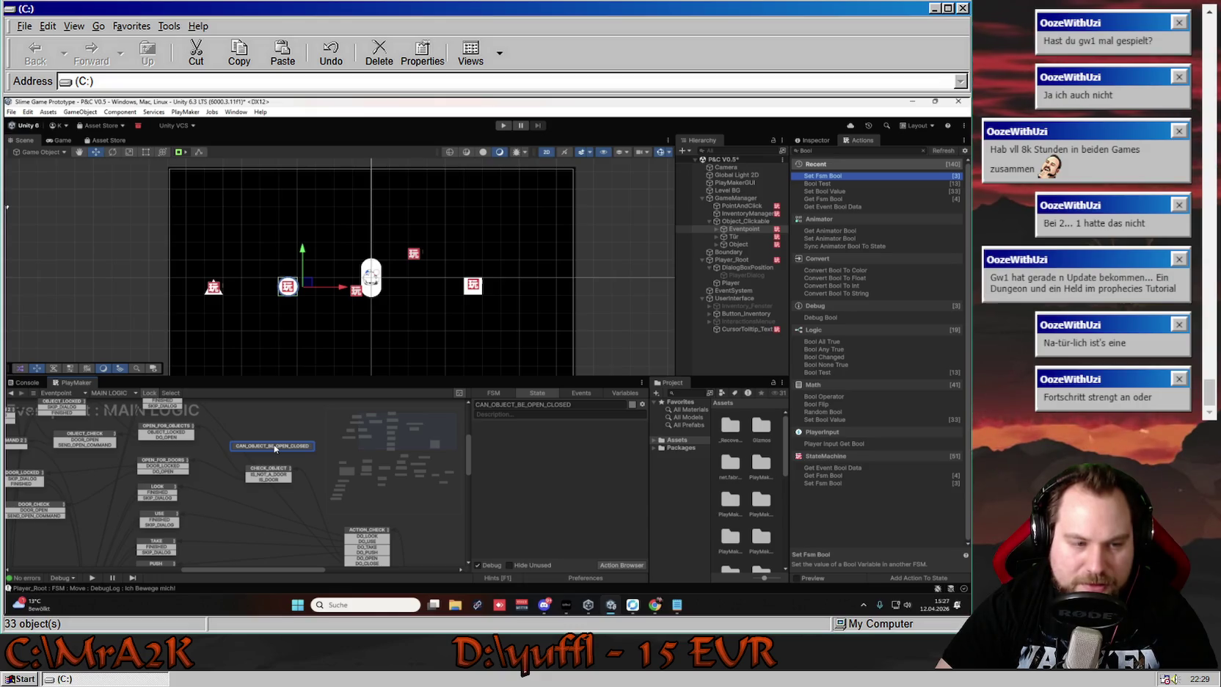
left_click_drag(274, 448, 279, 441)
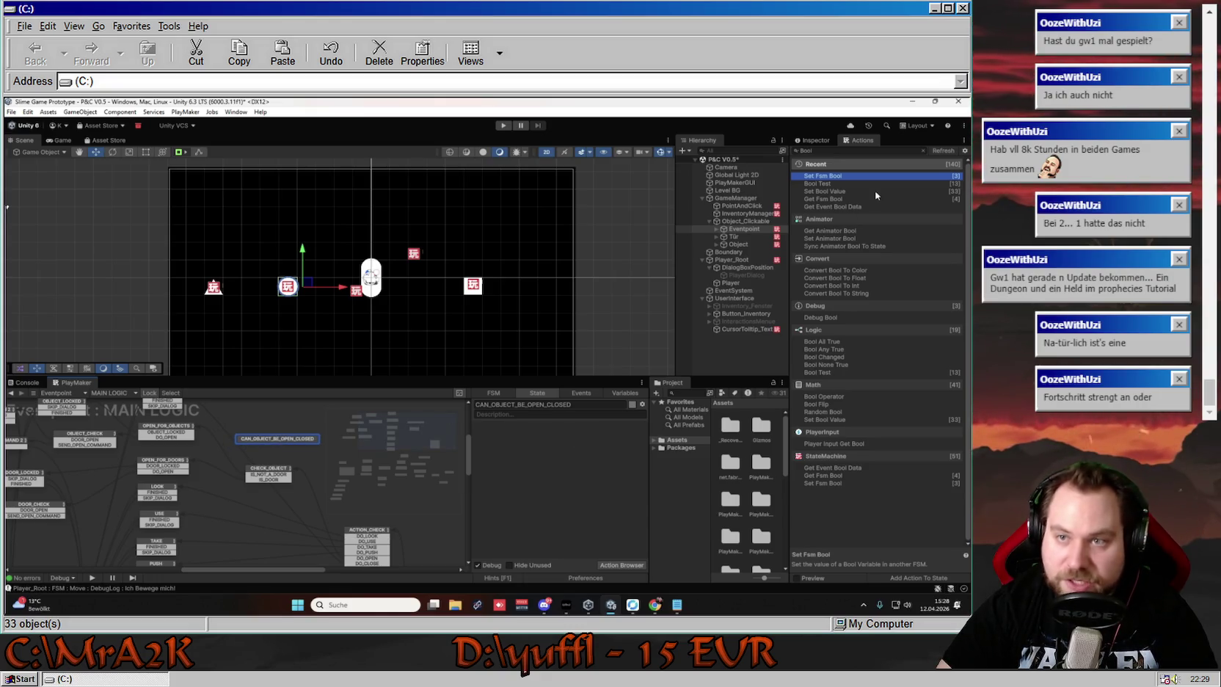
left_click(821, 181)
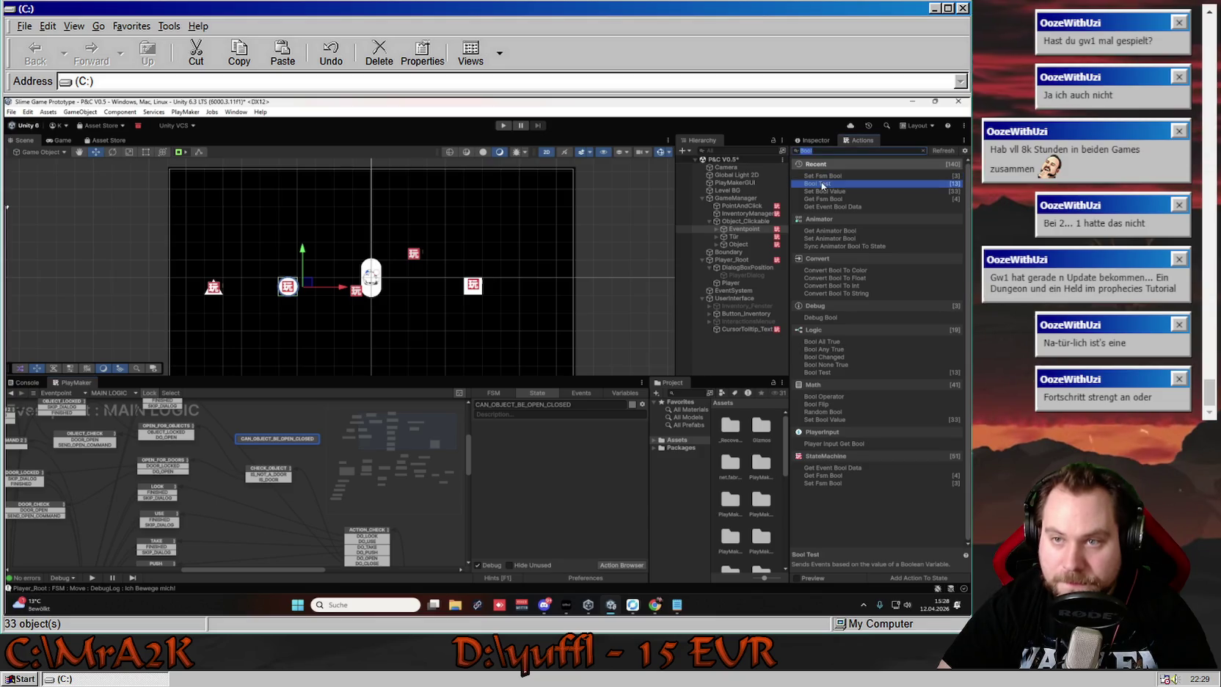
double_click(828, 182)
left_click(591, 438)
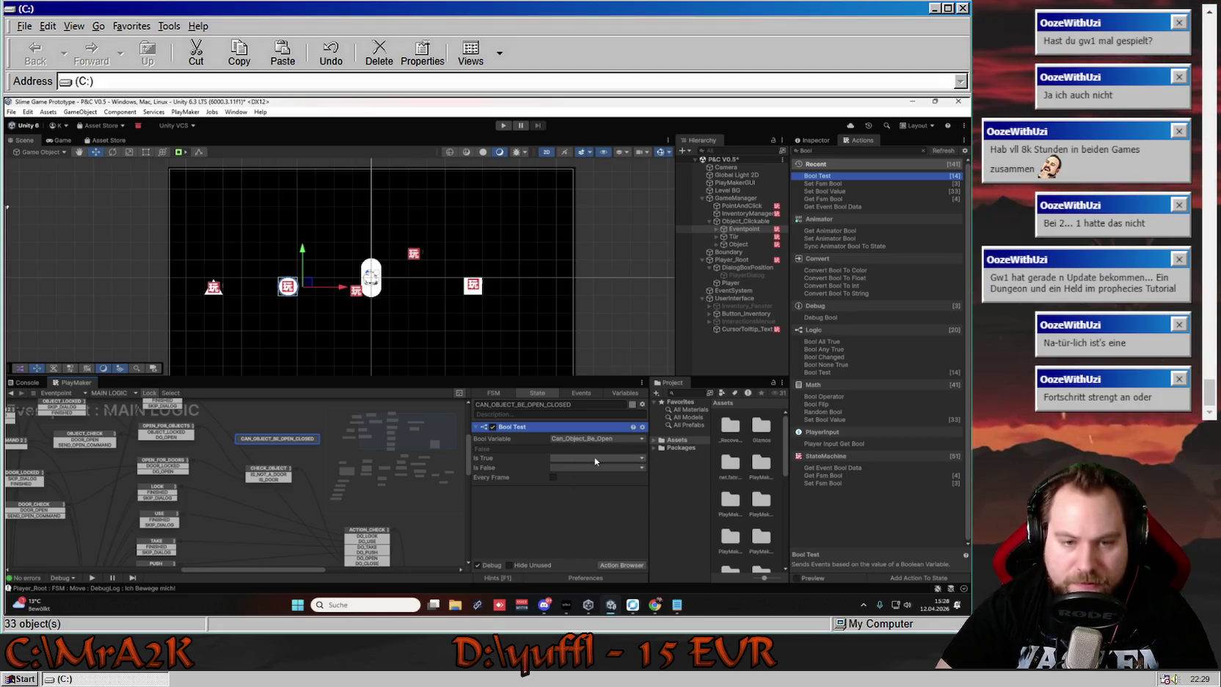
left_click(595, 459)
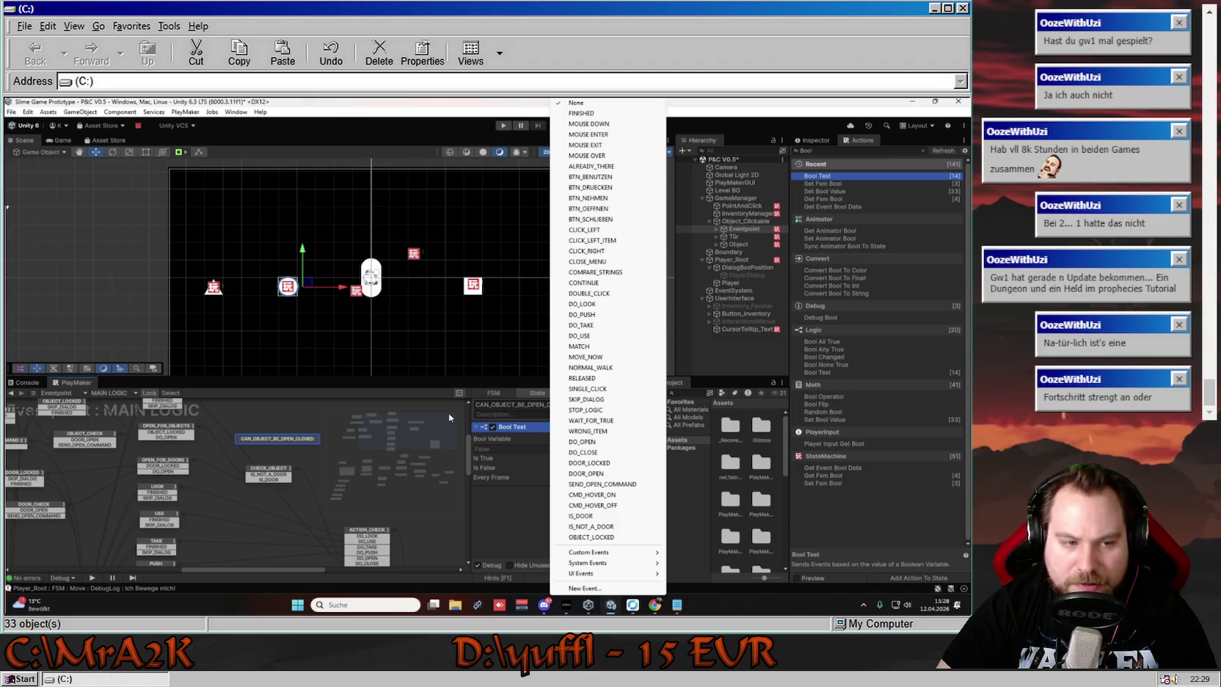
Close the event dropdown and pan the graph around CAN_OBJECT_BE_OPEN_CLOSED
left_click(227, 467)
mouse_move(227, 467)
left_mouse_down()
mouse_move(285, 486)
mouse_move(270, 479)
left_mouse_up()
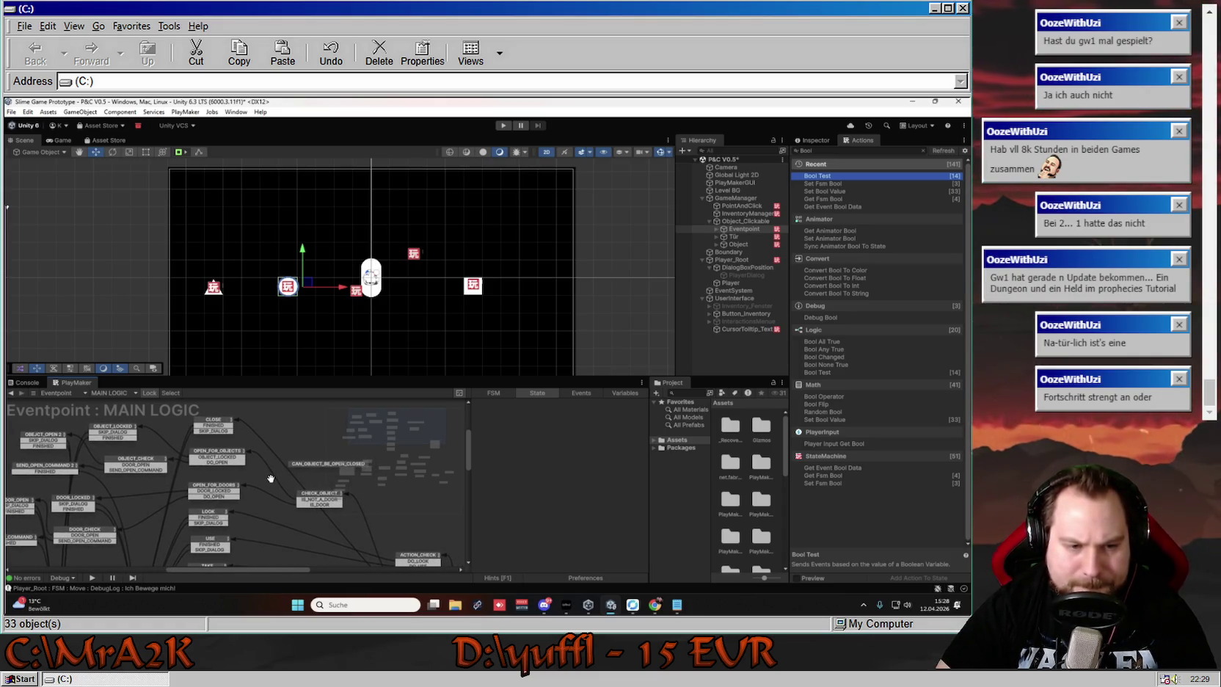
mouse_move(273, 485)
left_mouse_down()
mouse_move(228, 475)
mouse_move(316, 480)
mouse_move(240, 507)
mouse_move(277, 441)
left_mouse_up()
left_click(250, 460)
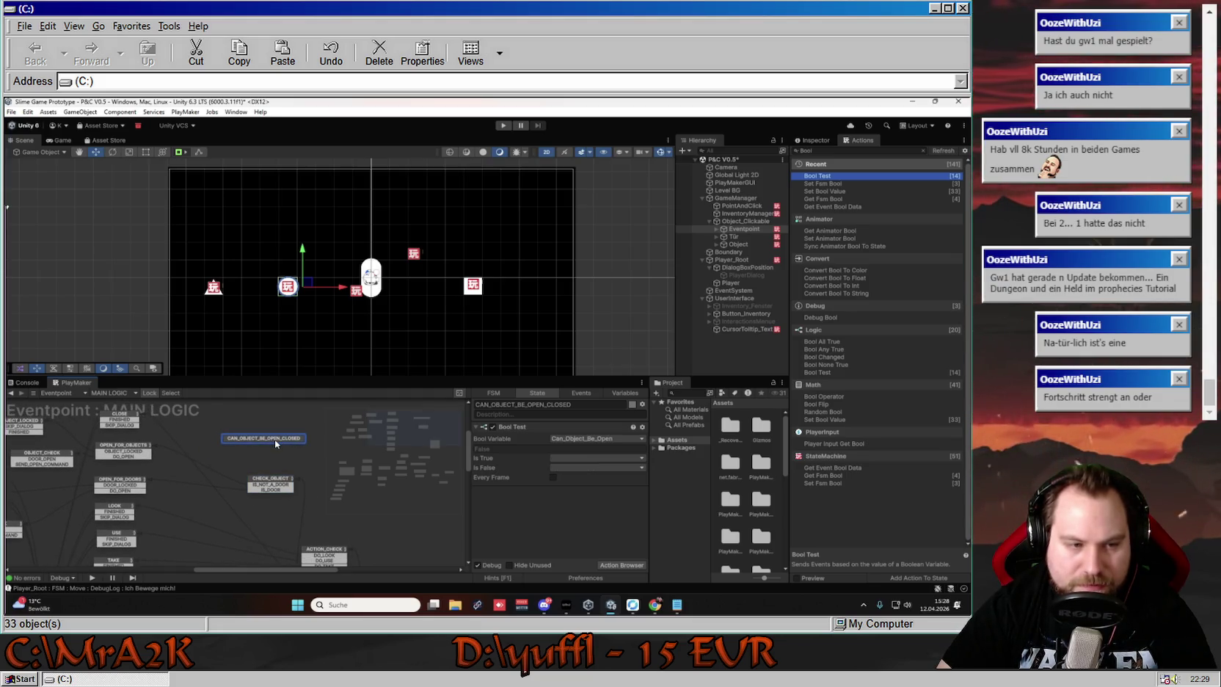
mouse_move(274, 440)
left_mouse_down()
mouse_move(298, 455)
mouse_move(267, 457)
left_mouse_up()
Reconnect CHECK_OBJECT's IS_NOT_A_DOOR transition to CAN_OBJECT_BE_OPEN_CLOSED and rearrange the nodes
left_click(308, 496)
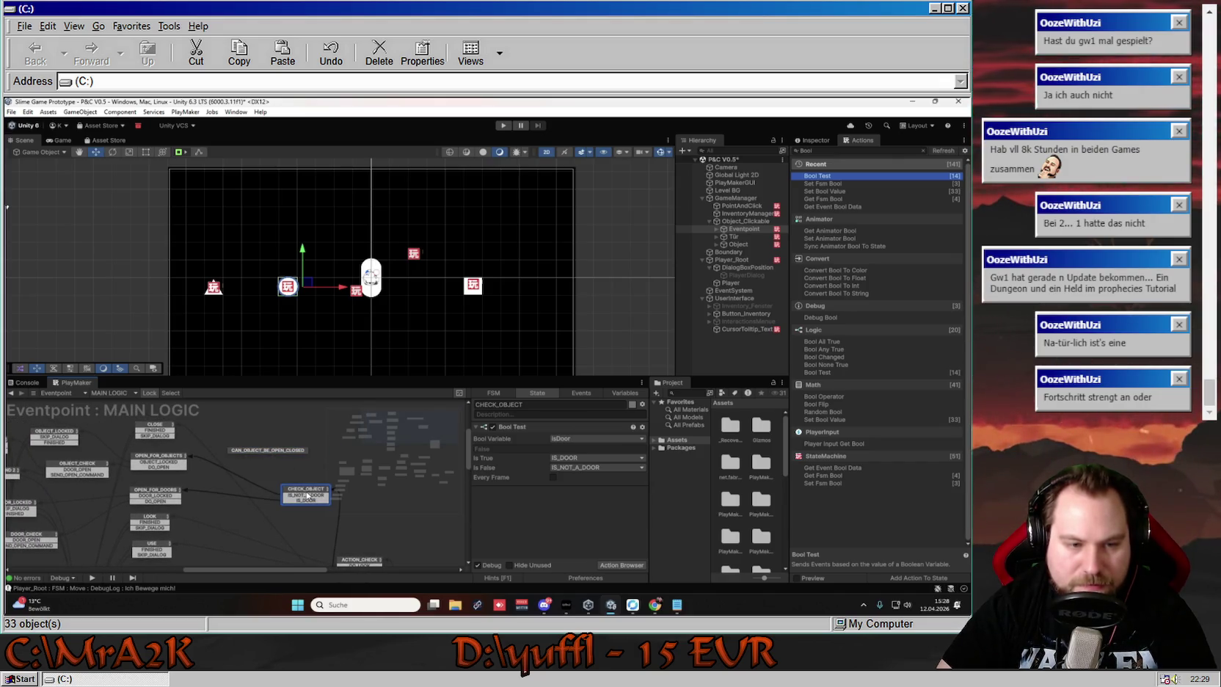
left_click(307, 496)
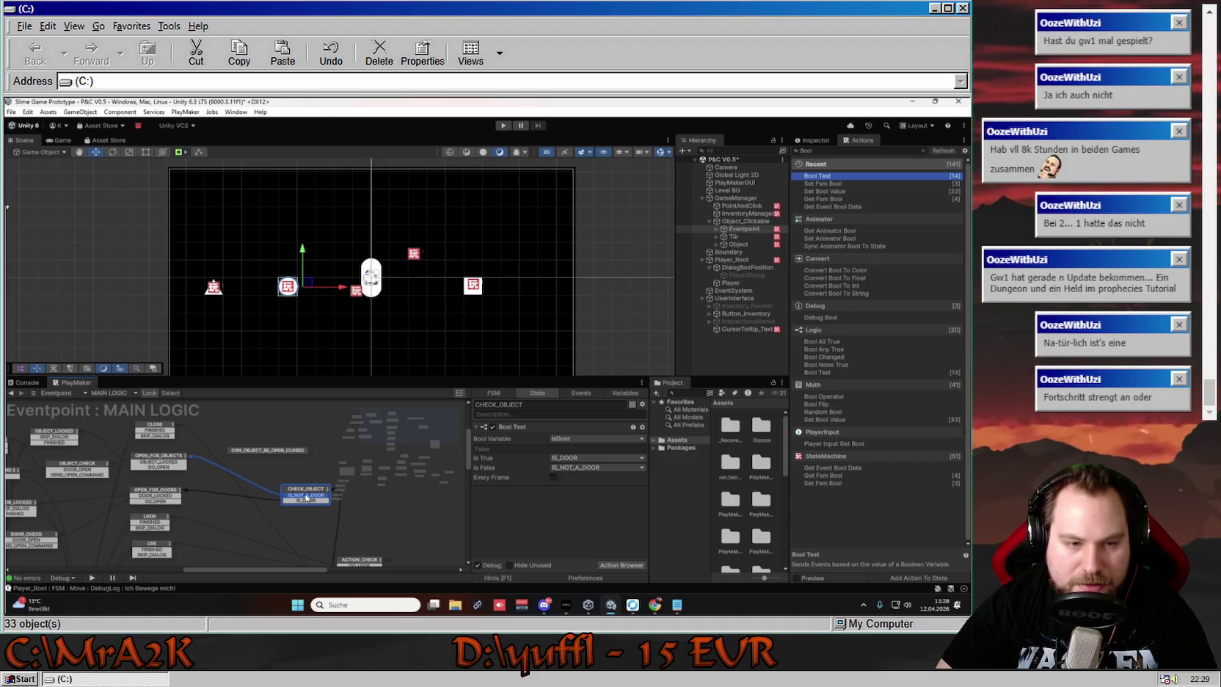
mouse_move(307, 496)
left_mouse_down()
mouse_move(238, 485)
mouse_move(278, 451)
mouse_move(258, 458)
left_mouse_up()
left_click(267, 453)
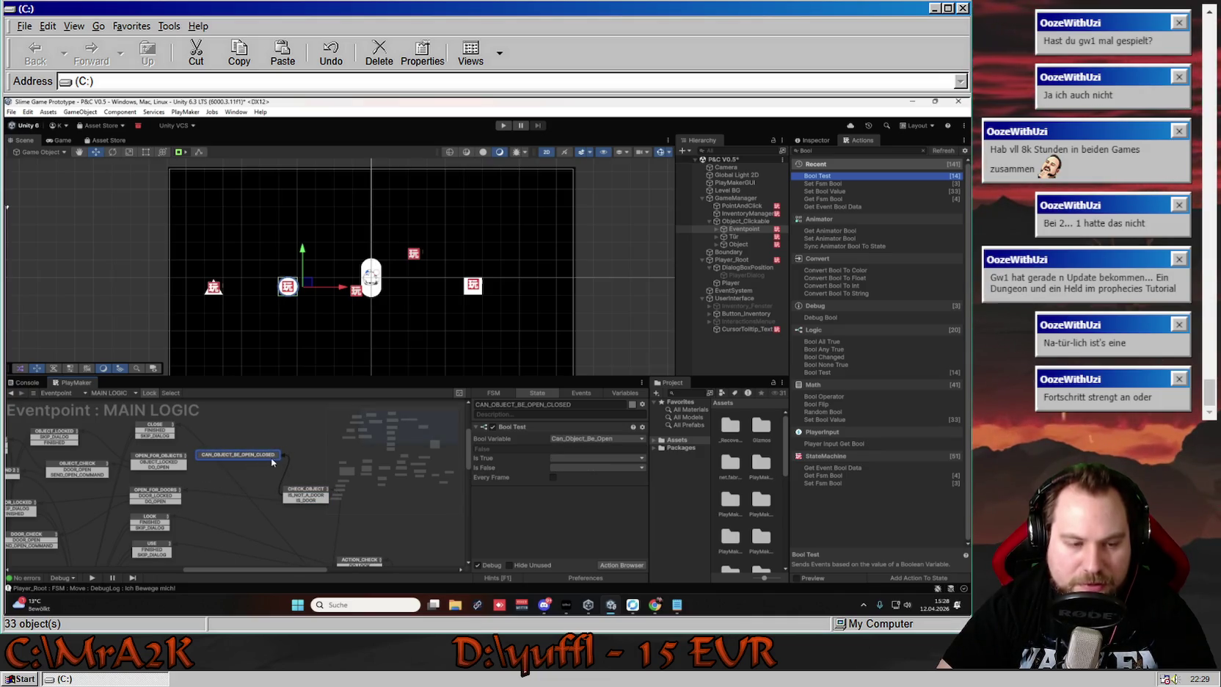
mouse_move(306, 493)
left_mouse_down()
mouse_move(332, 495)
mouse_move(280, 507)
mouse_move(312, 510)
left_mouse_up()
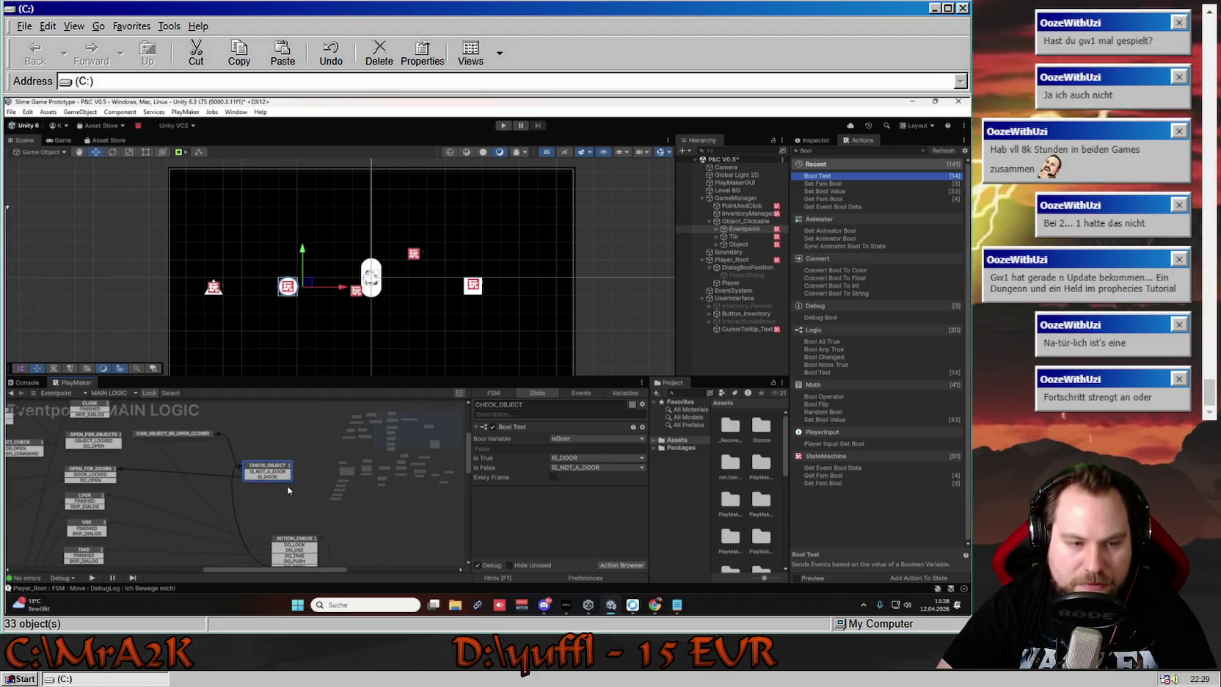
mouse_move(269, 469)
left_mouse_down()
mouse_move(231, 482)
mouse_move(231, 466)
mouse_move(190, 434)
mouse_move(229, 438)
mouse_move(223, 457)
mouse_move(265, 448)
mouse_move(283, 484)
mouse_move(285, 467)
left_mouse_up()
left_click(173, 434)
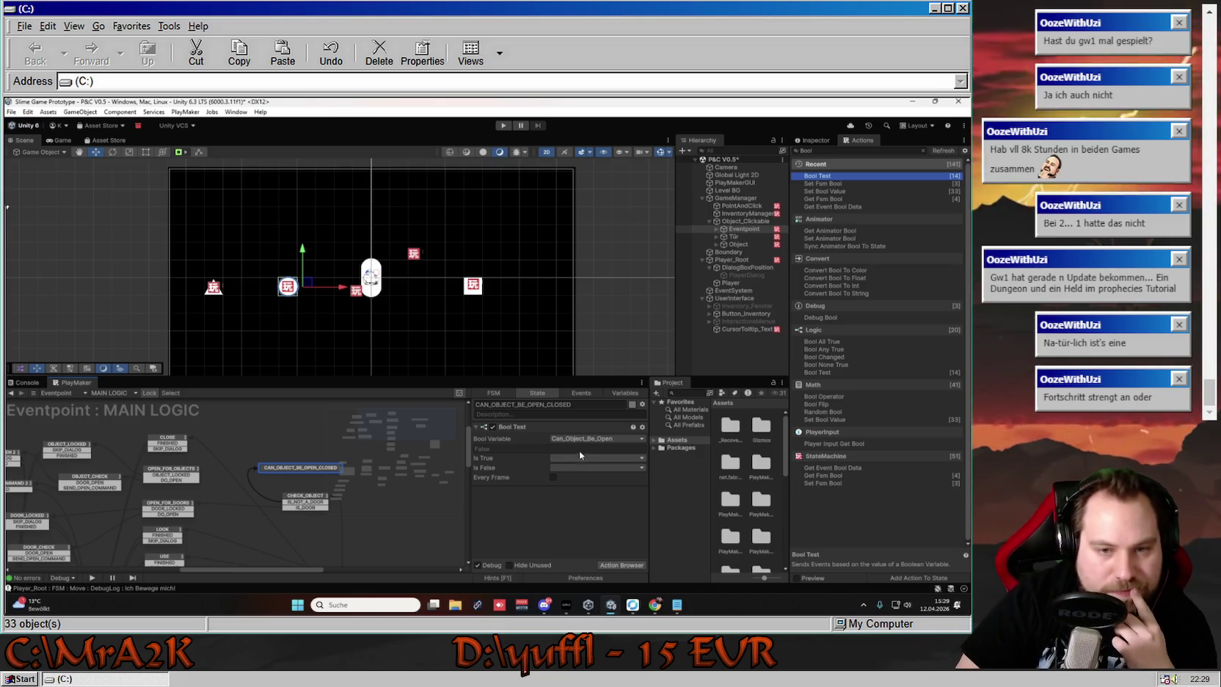
Create a CHECK_LOCKED event for Is True and link it to OPEN_FOR_OBJECTS
left_click(574, 457)
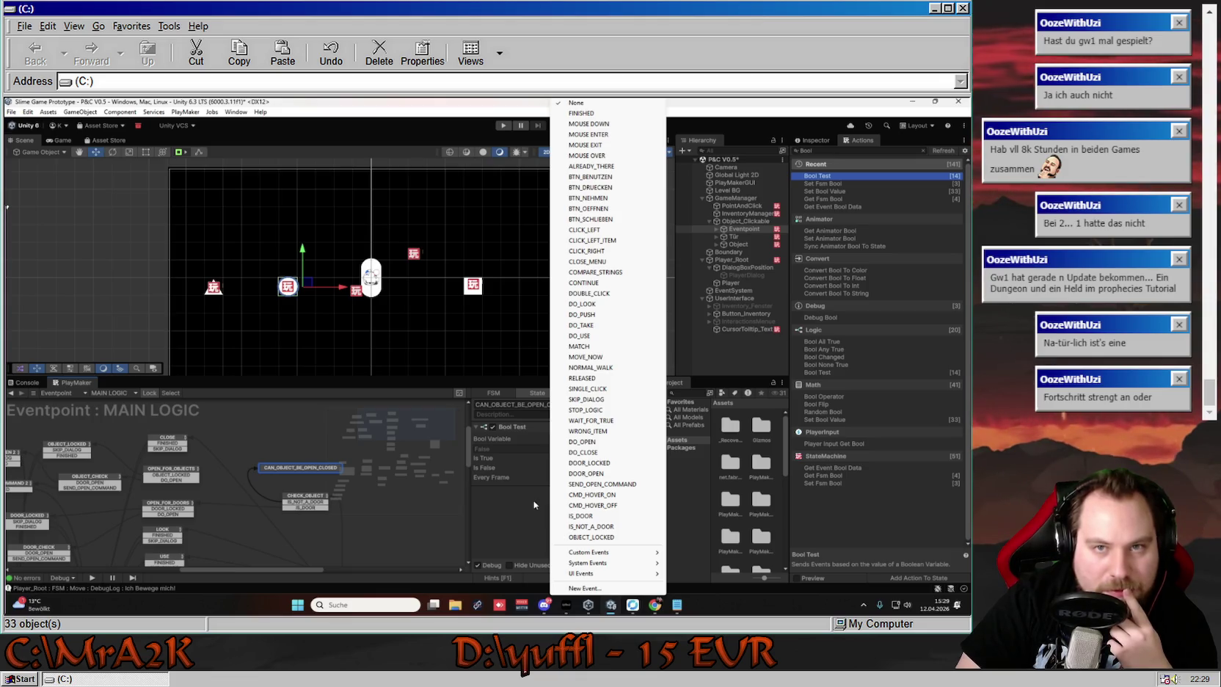
mouse_move(609, 552)
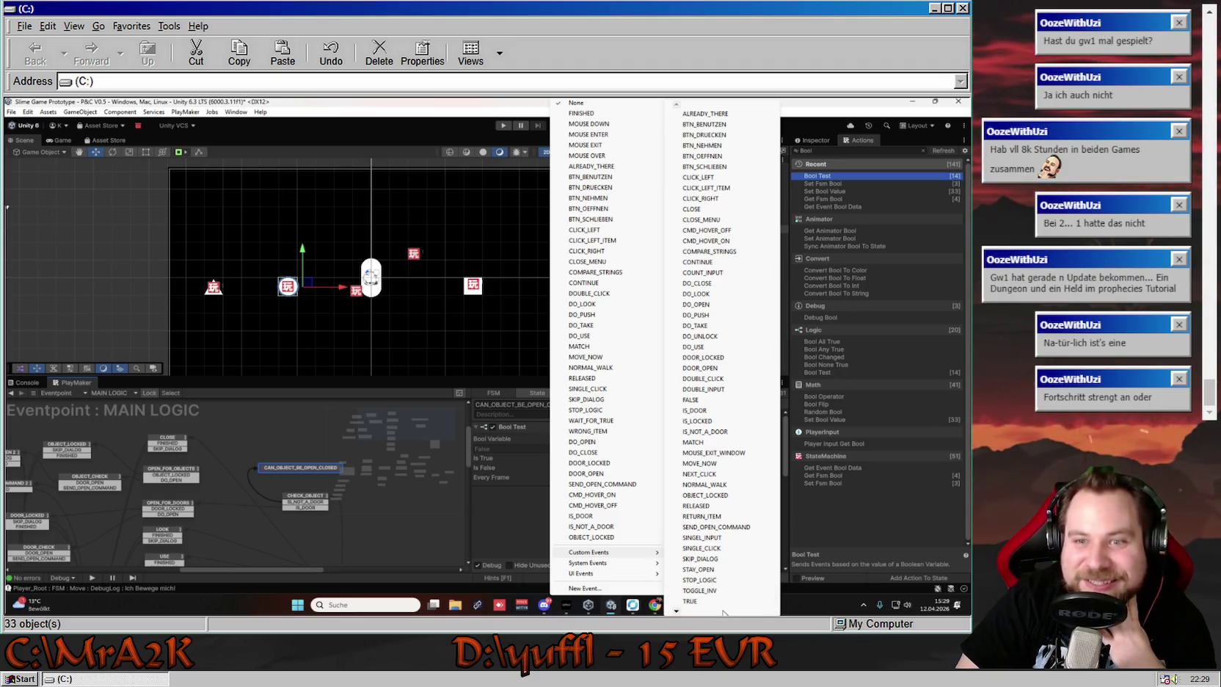
scroll(723, 613, "down", 4)
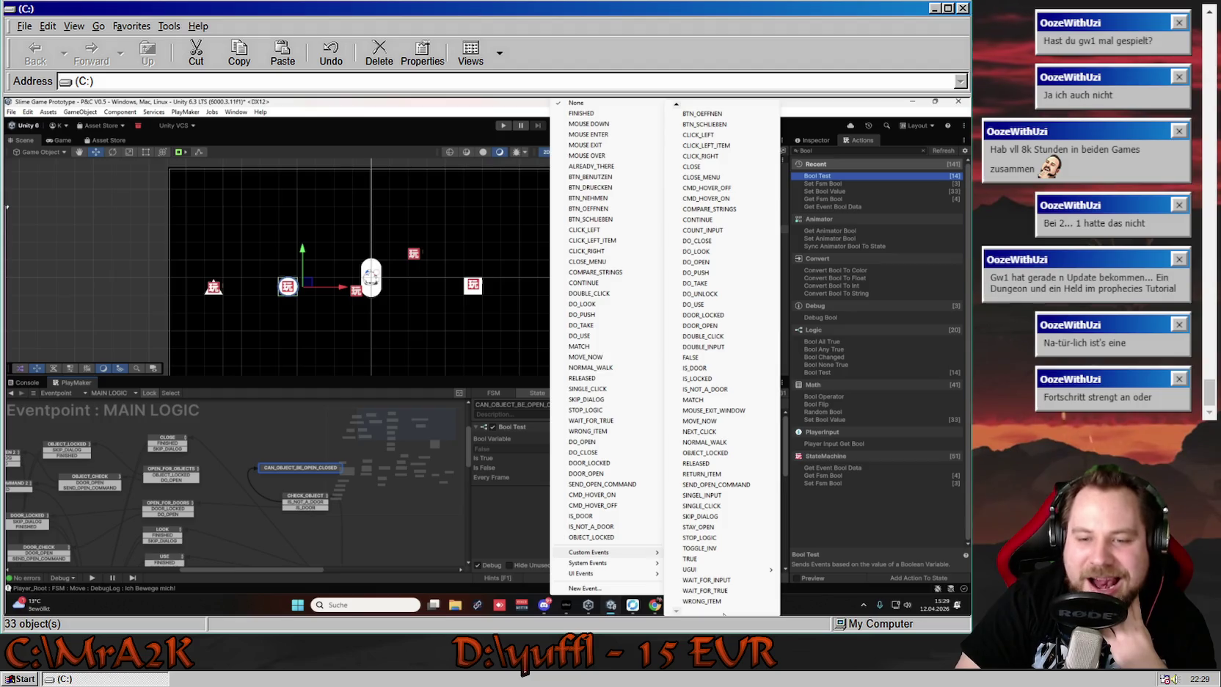
left_click(585, 588)
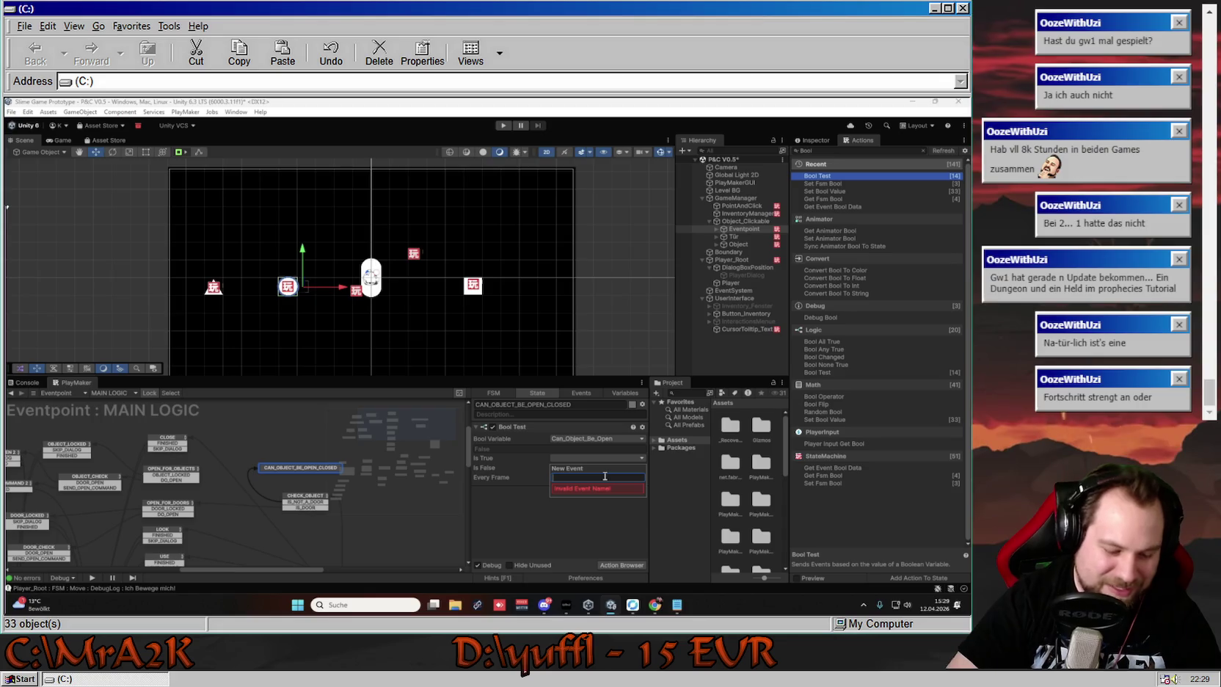
type("Cha")
type("HECK_LOCKED")
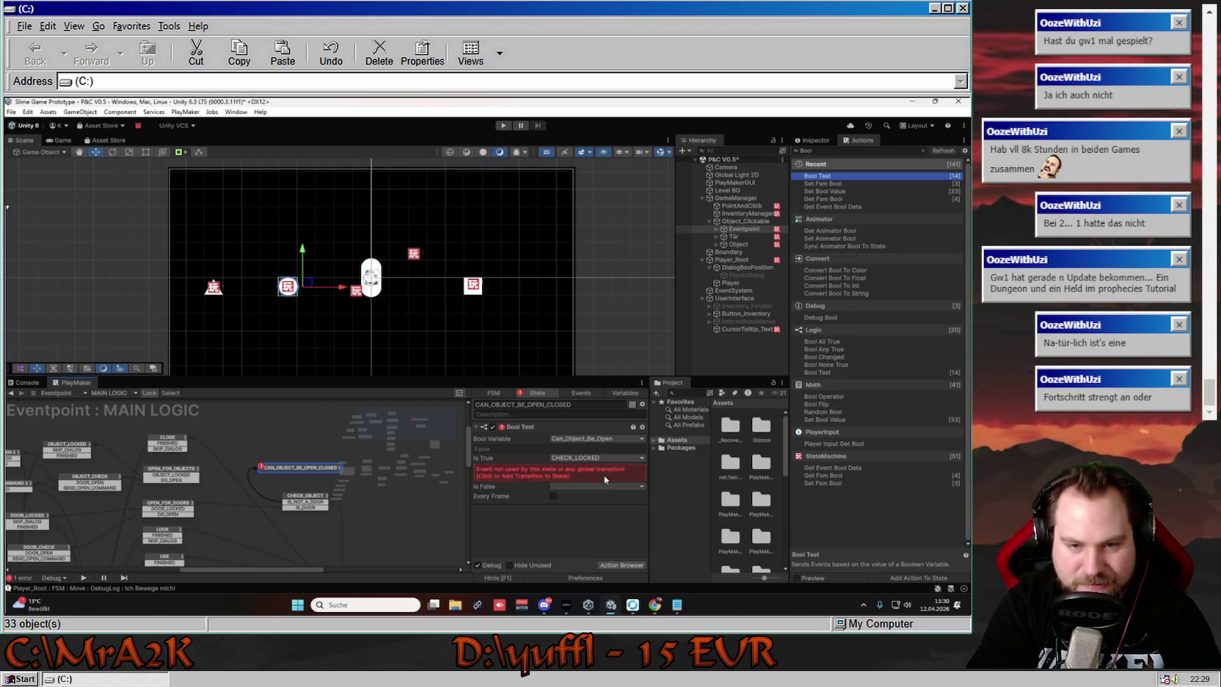
key("Return")
left_click_drag(299, 472, 196, 473)
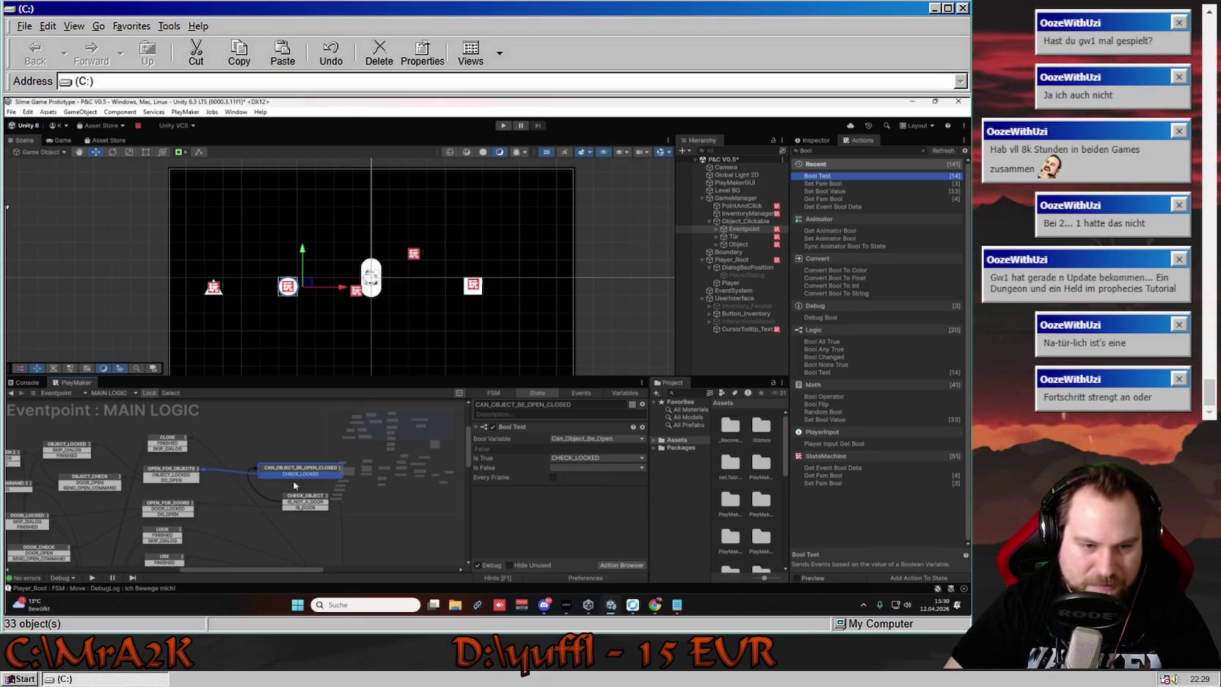
left_click(576, 467)
Cancel the new Is False event and select the PointAndClick object
left_click(585, 599)
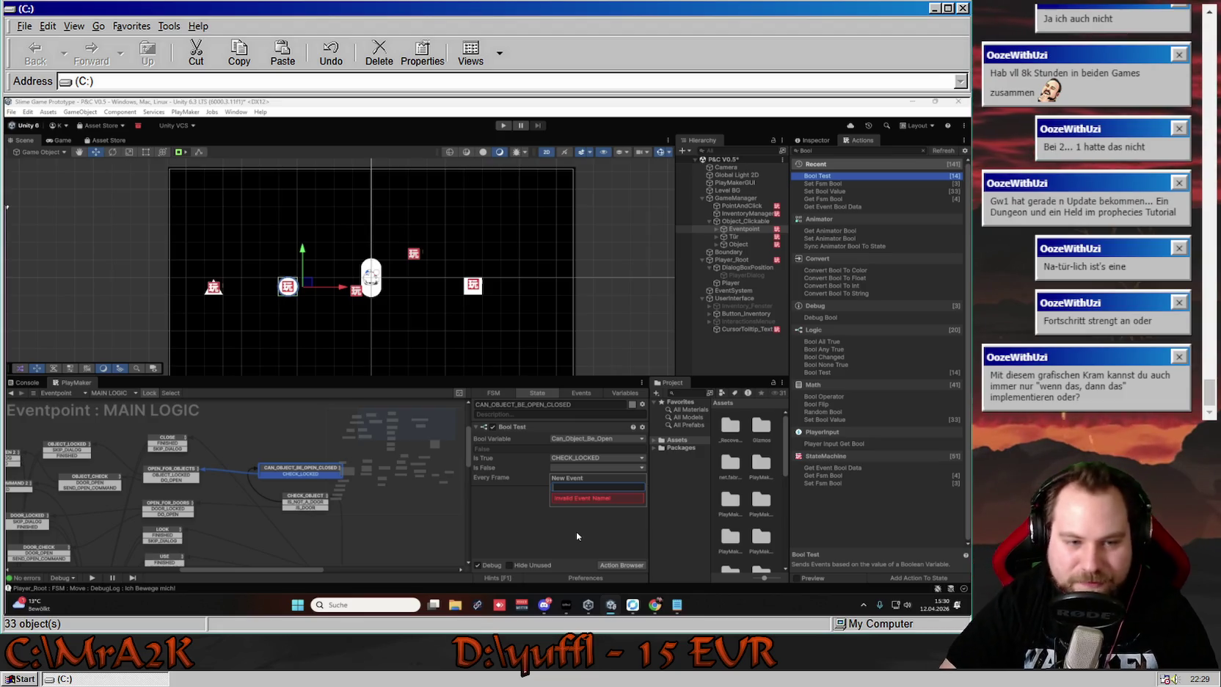
left_click(297, 438)
left_click(741, 205)
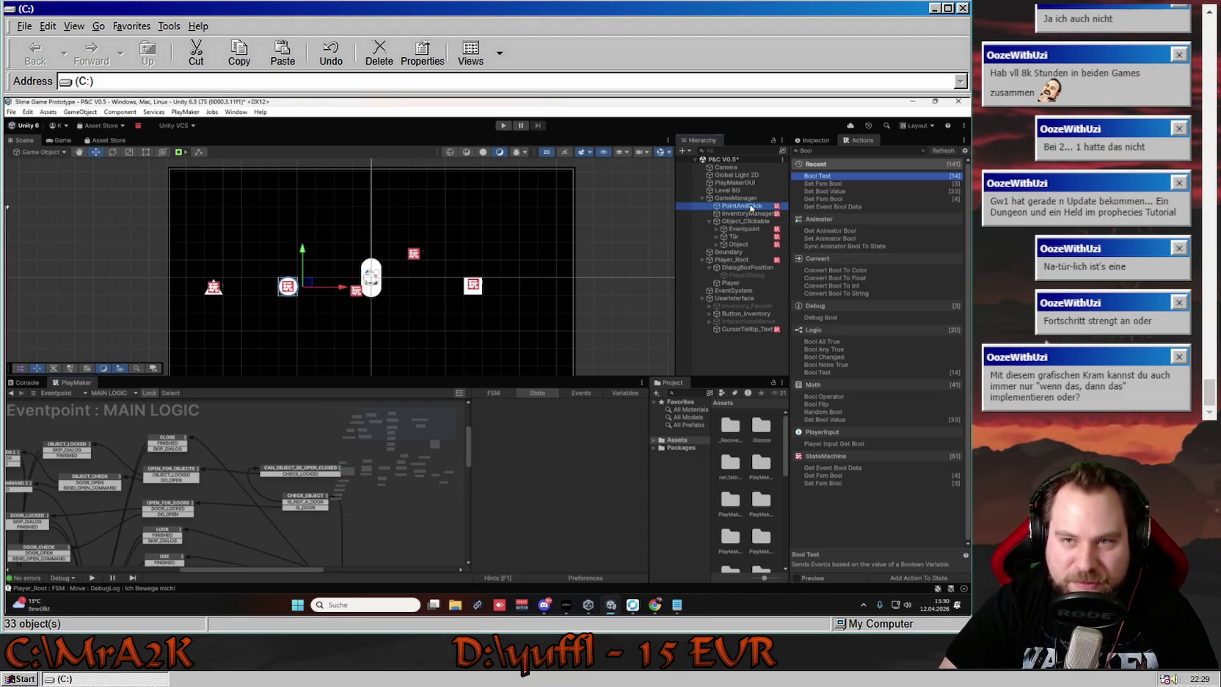
Review the PointAndClick FSM's Time Check, Running and Normal_Walk states and their speed values
left_click(149, 393)
scroll(258, 474, "down", 3)
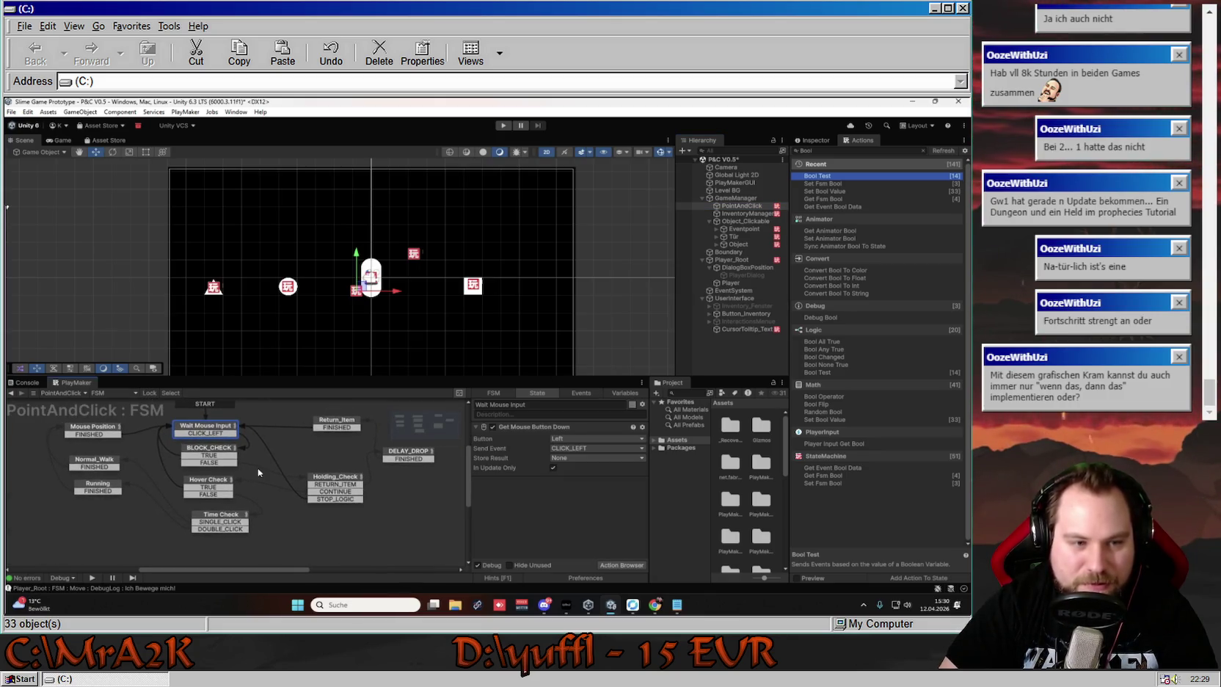
left_click_drag(270, 465, 261, 469)
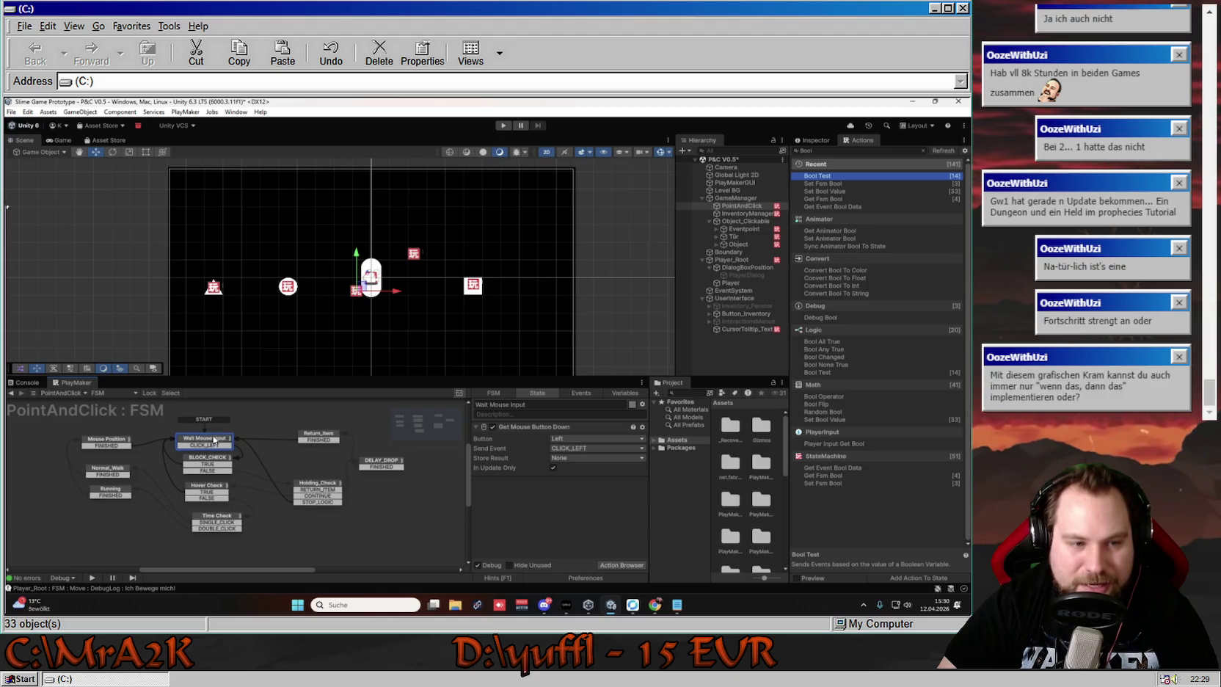
left_click(230, 524)
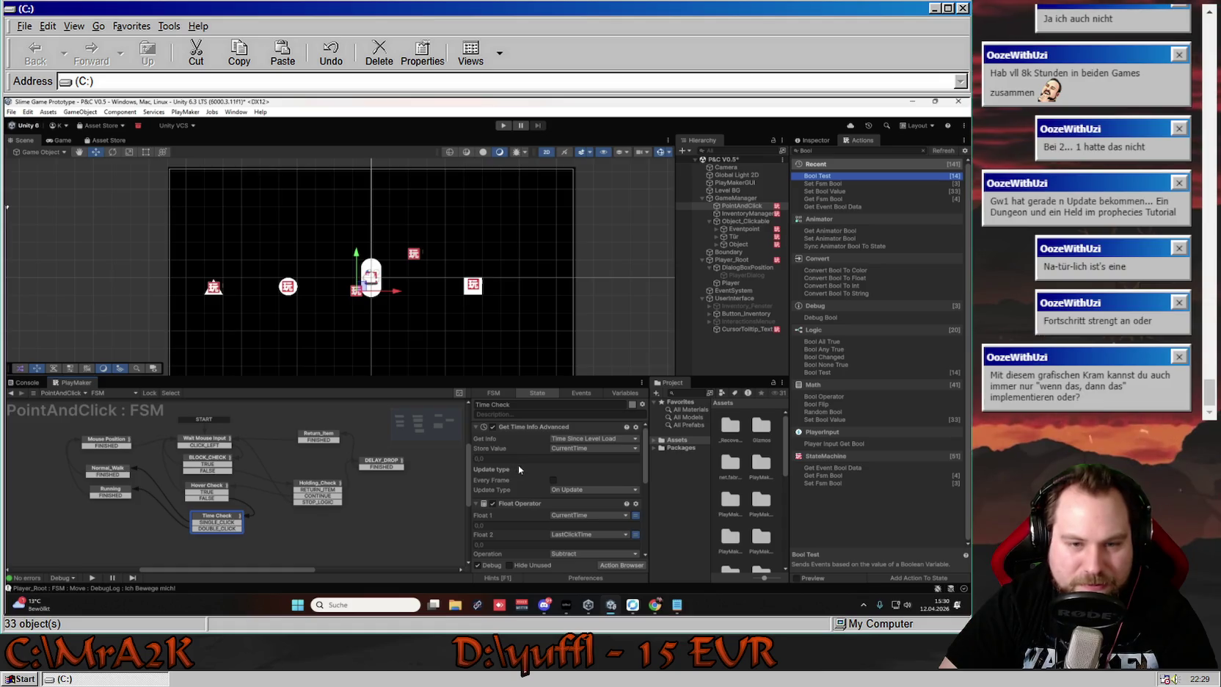
scroll(580, 466, "down", 5)
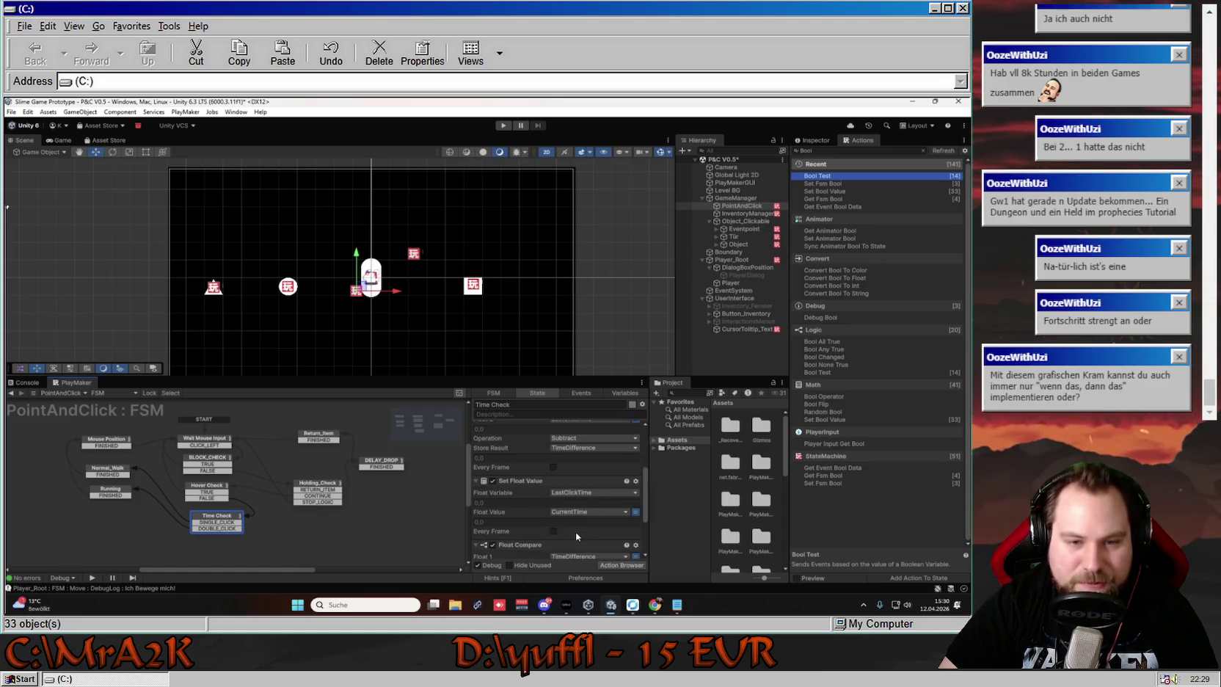
left_click(121, 493)
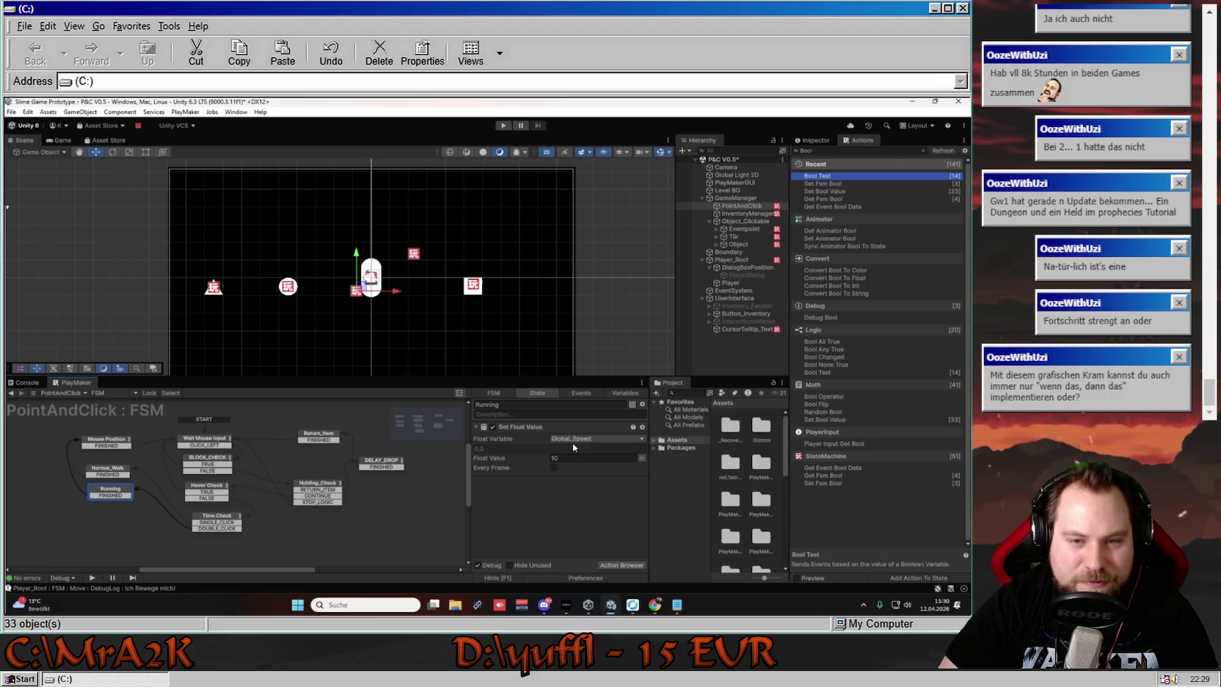
left_click(94, 471)
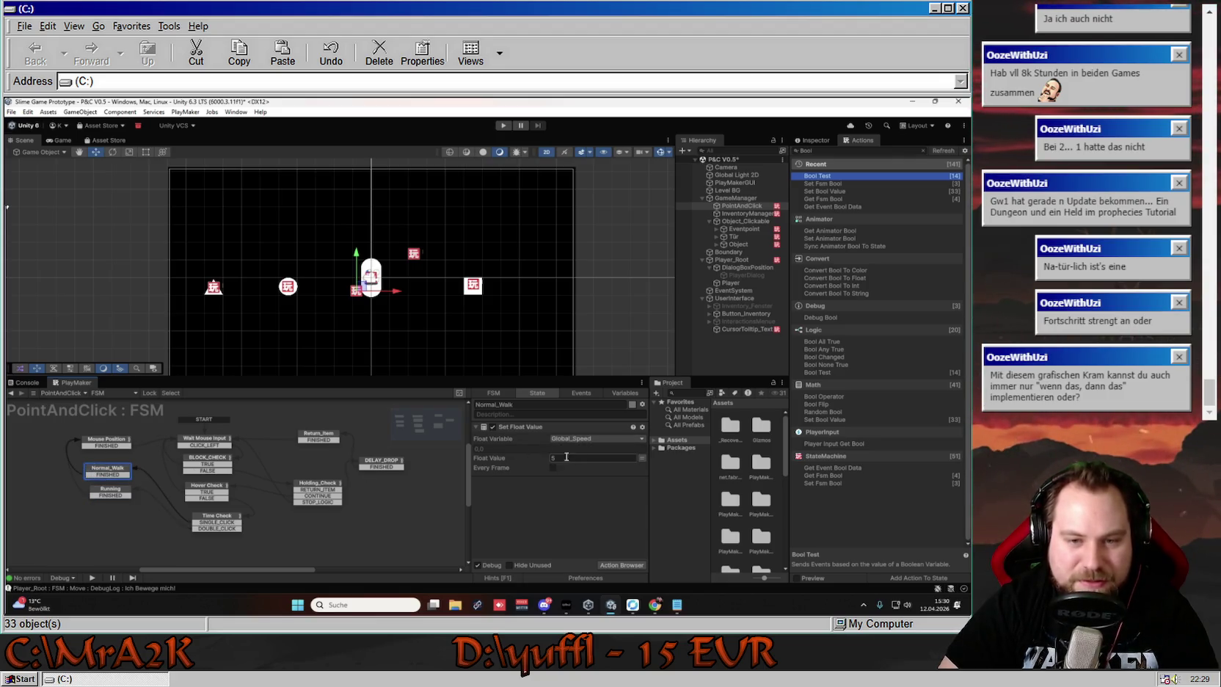
Collapse Mouse Position's Get Vector3 XYZ, Get Mouse Position and Screen To World Point actions
left_click(106, 440)
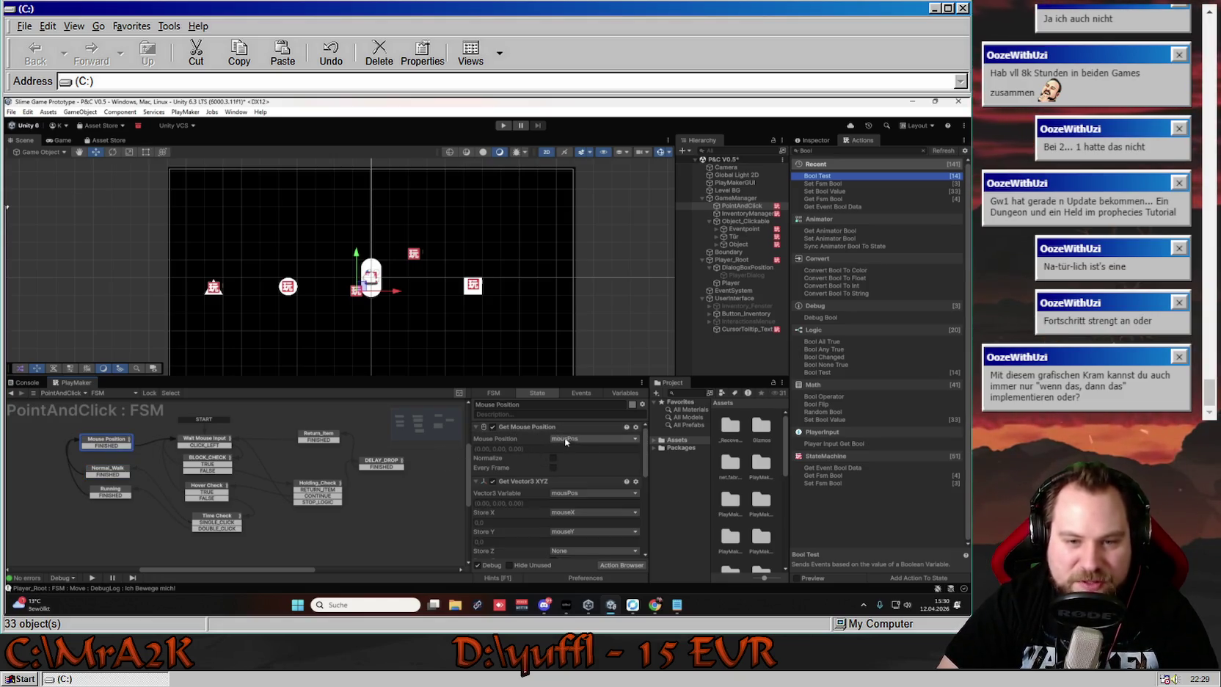
scroll(528, 470, "down", 2)
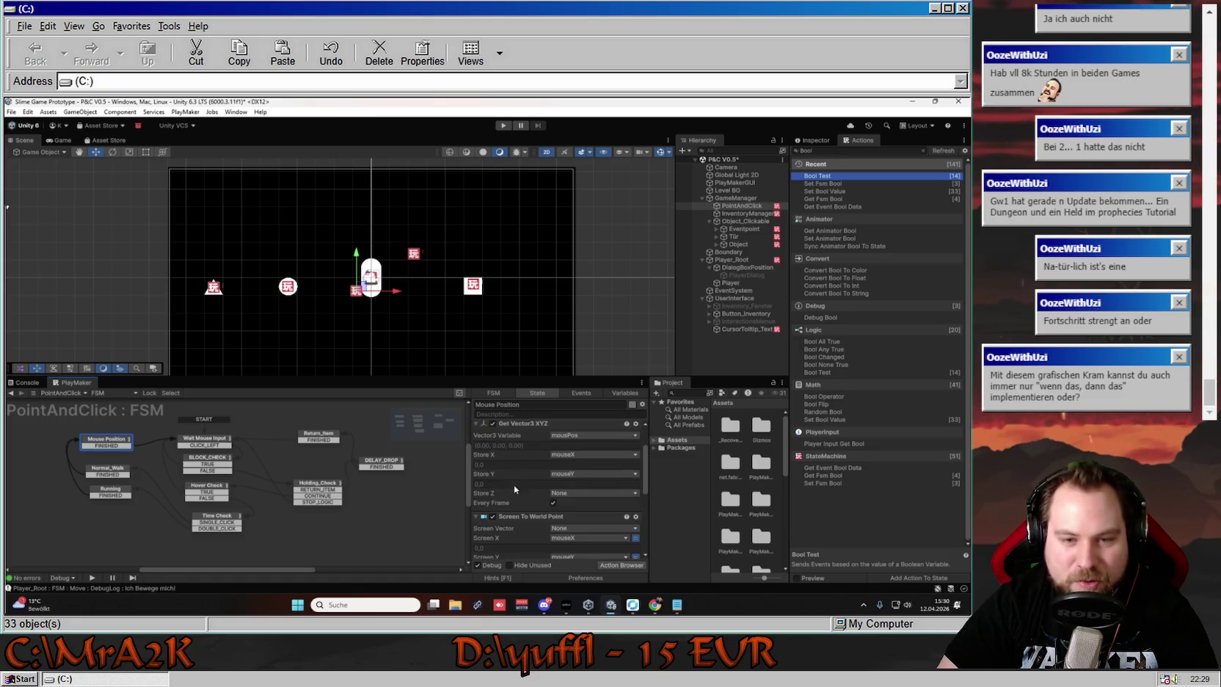
left_click(475, 424)
scroll(481, 452, "up", 2)
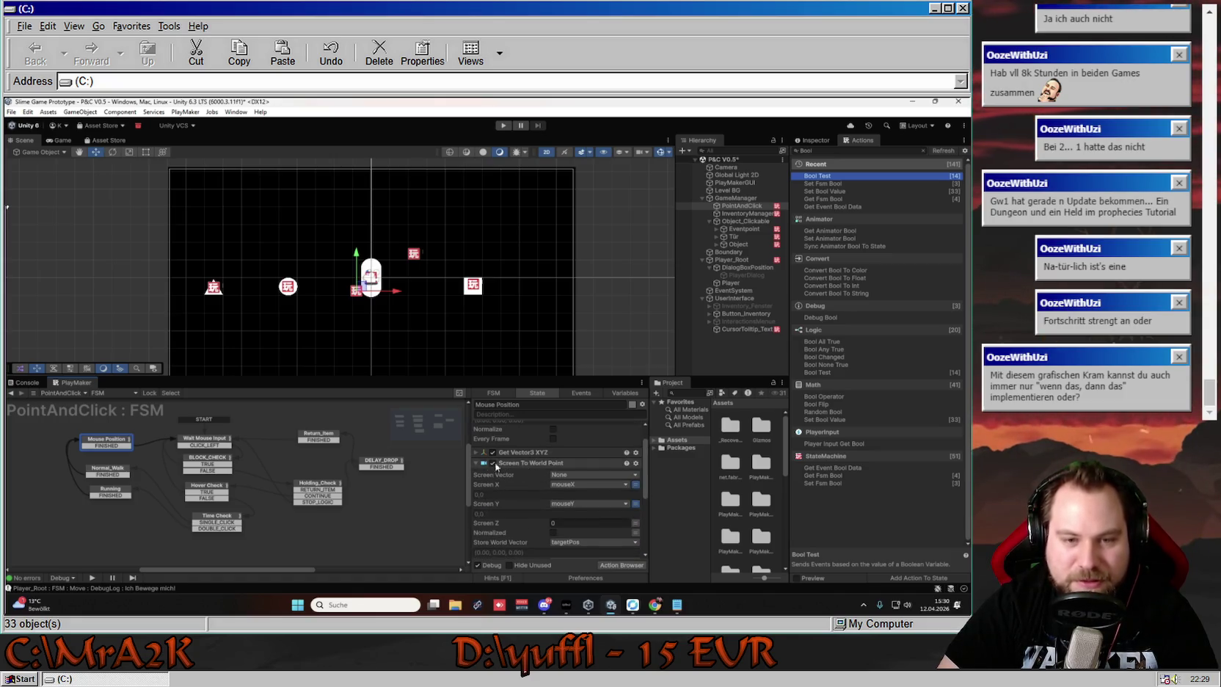
left_click(476, 426)
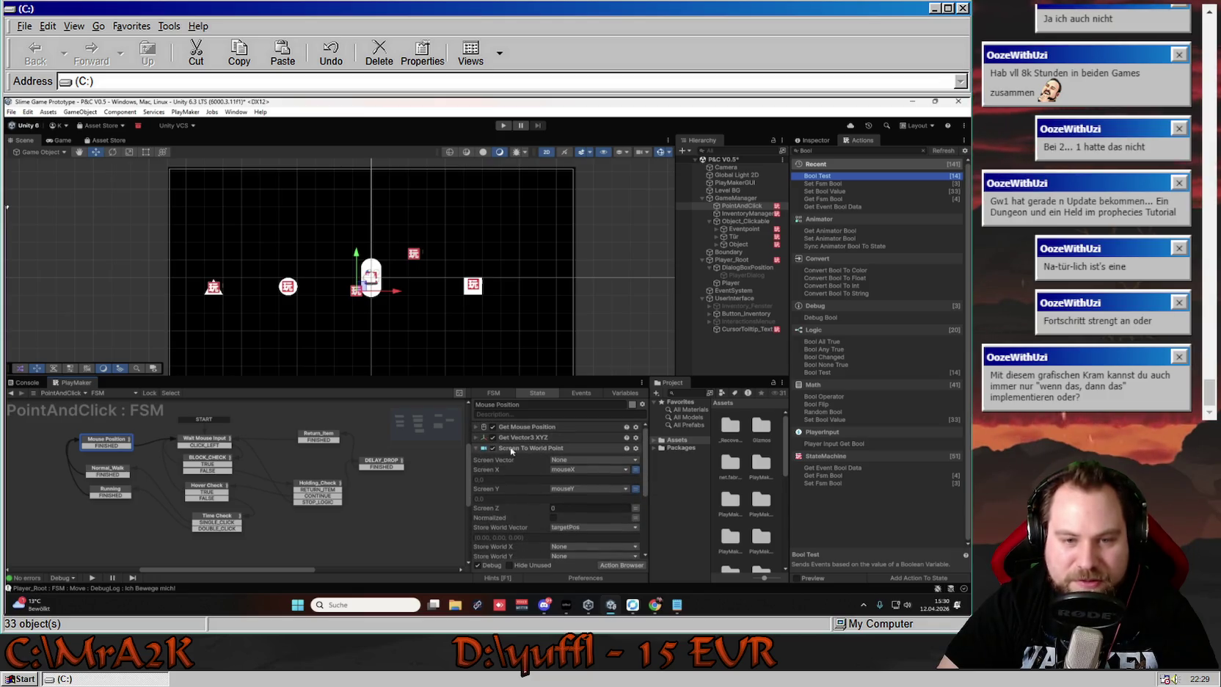
left_click(476, 447)
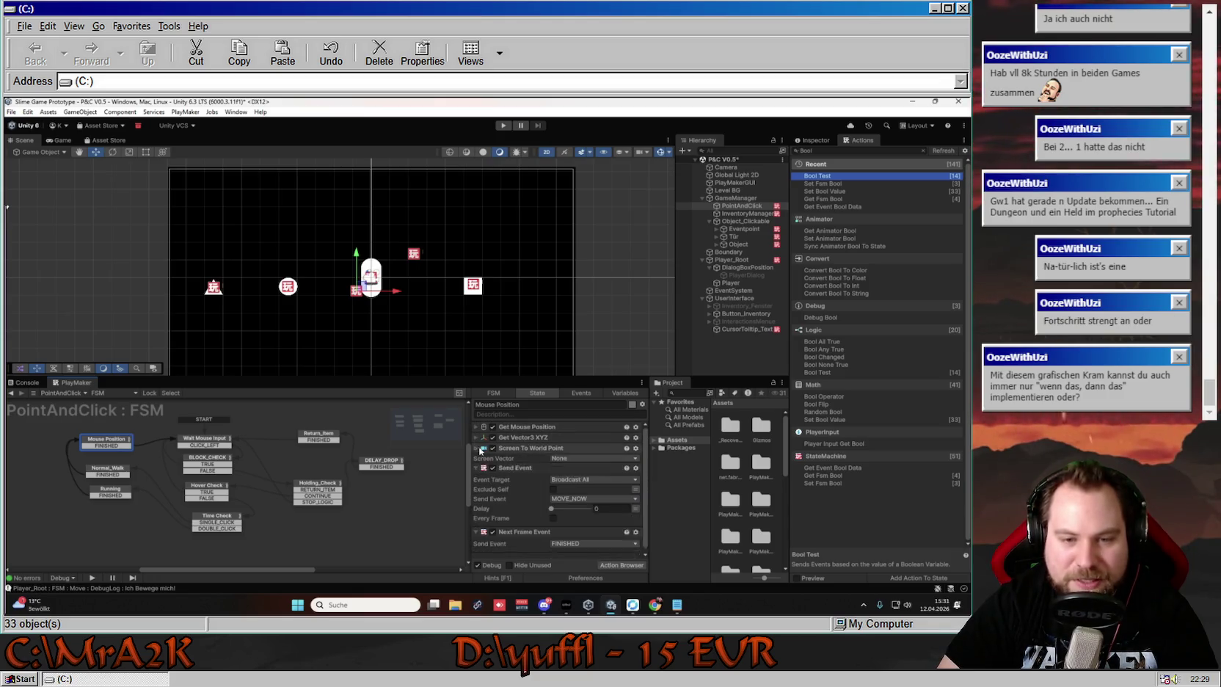
left_click(860, 149)
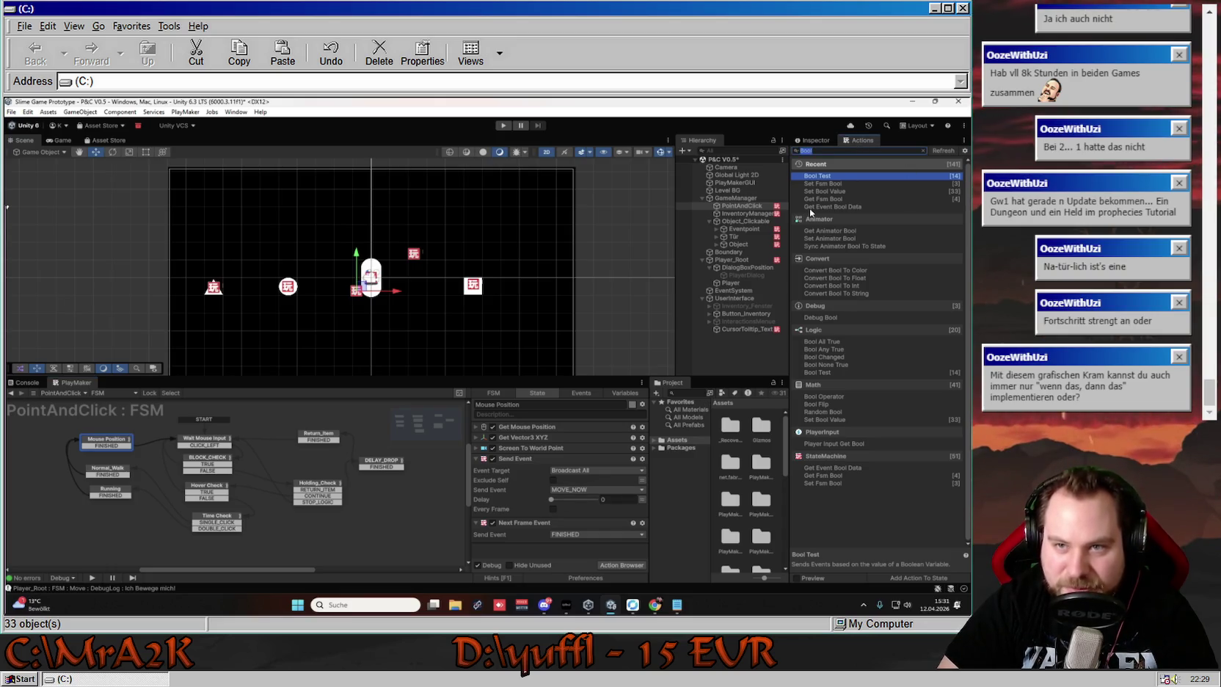
Clear the Bool search text and browse the Camera and Character action categories
key("BackSpace")
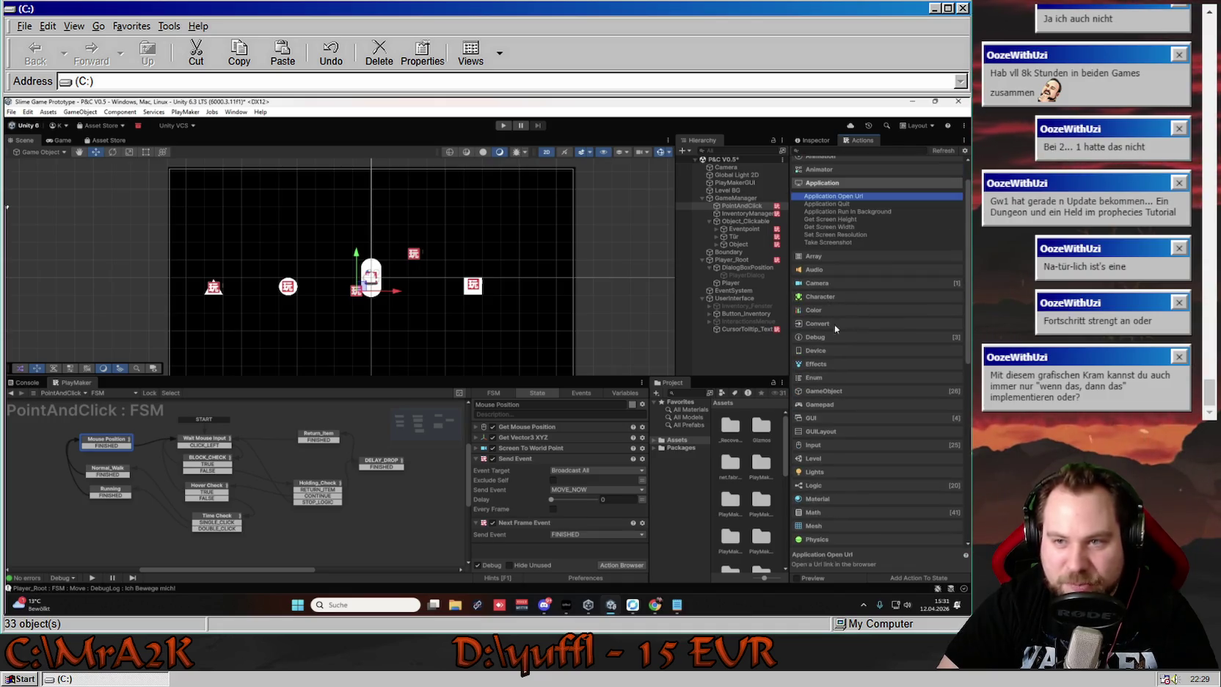
left_click(818, 283)
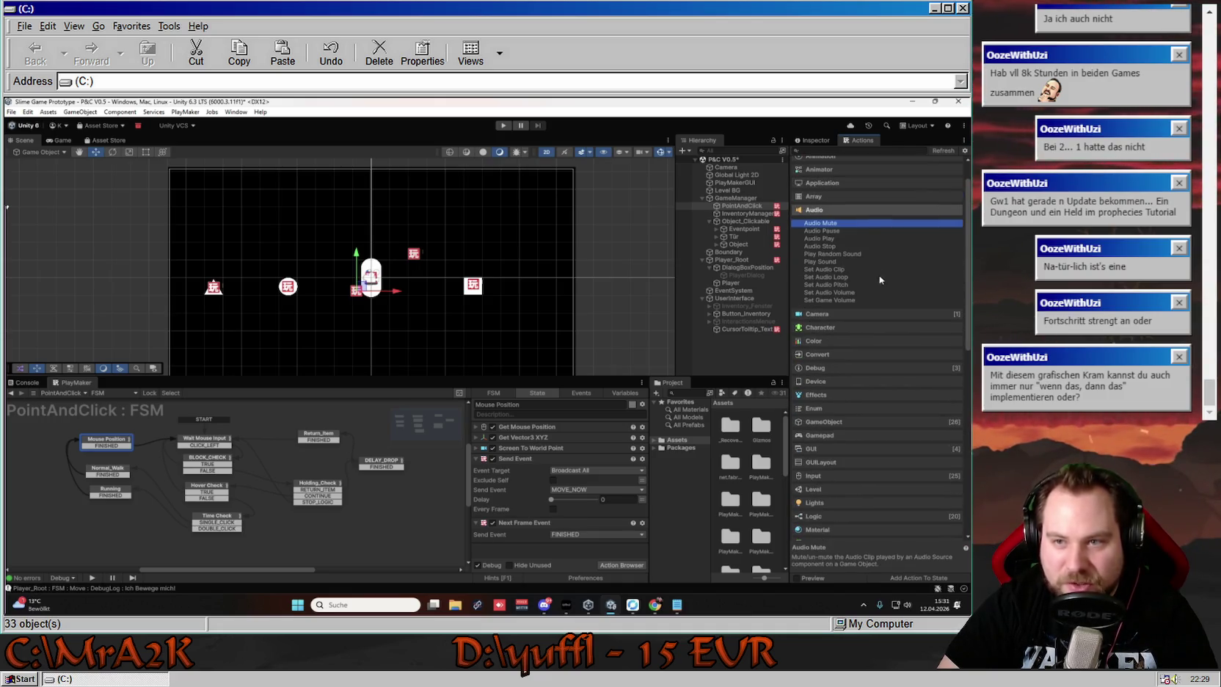
left_click(813, 321)
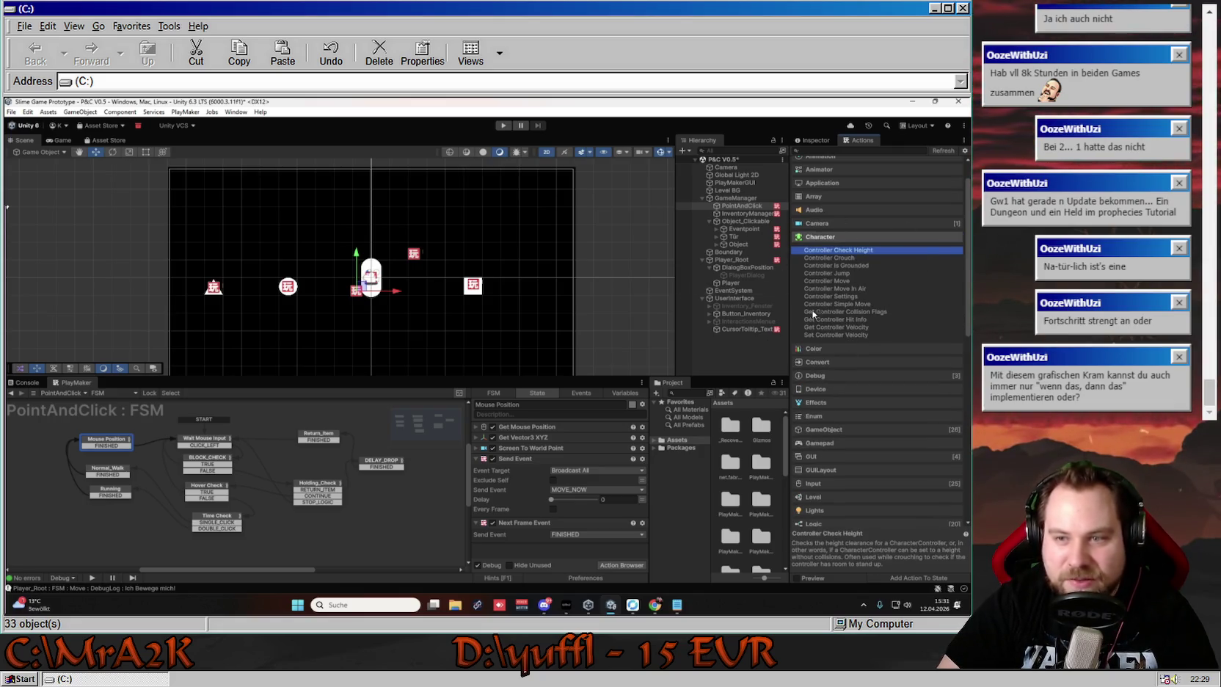
scroll(825, 370, "down", 5)
scroll(848, 388, "down", 4)
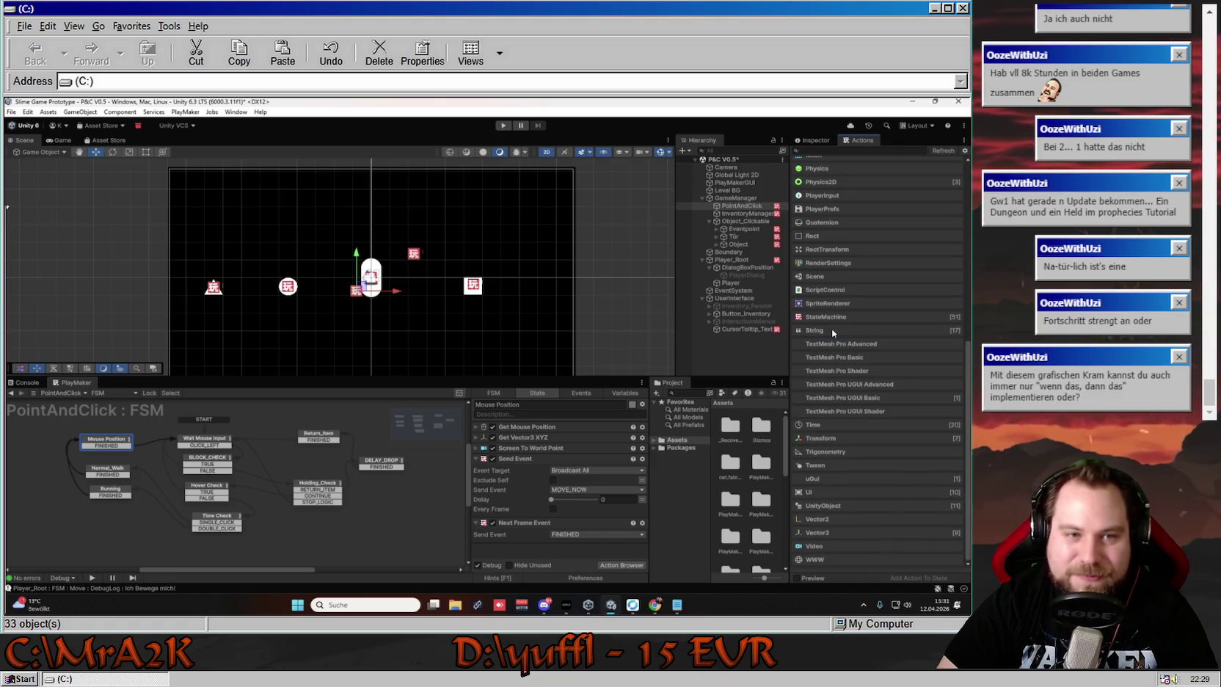
scroll(838, 452, "up", 8)
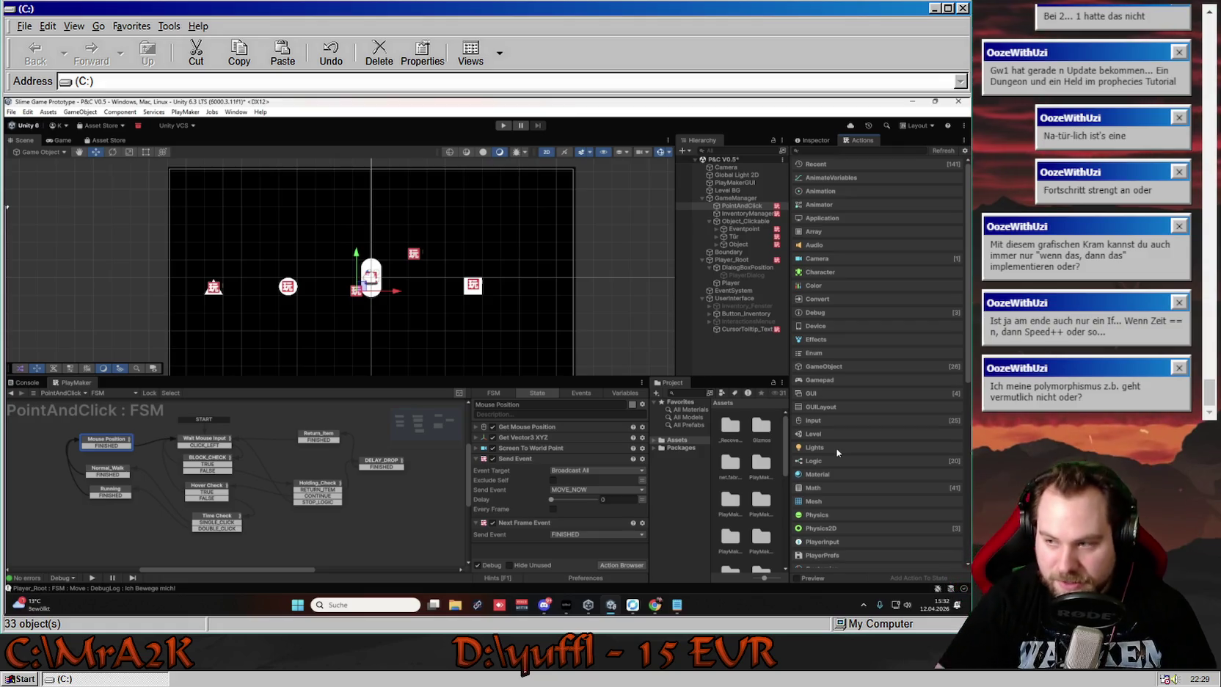
key("alt+Tab")
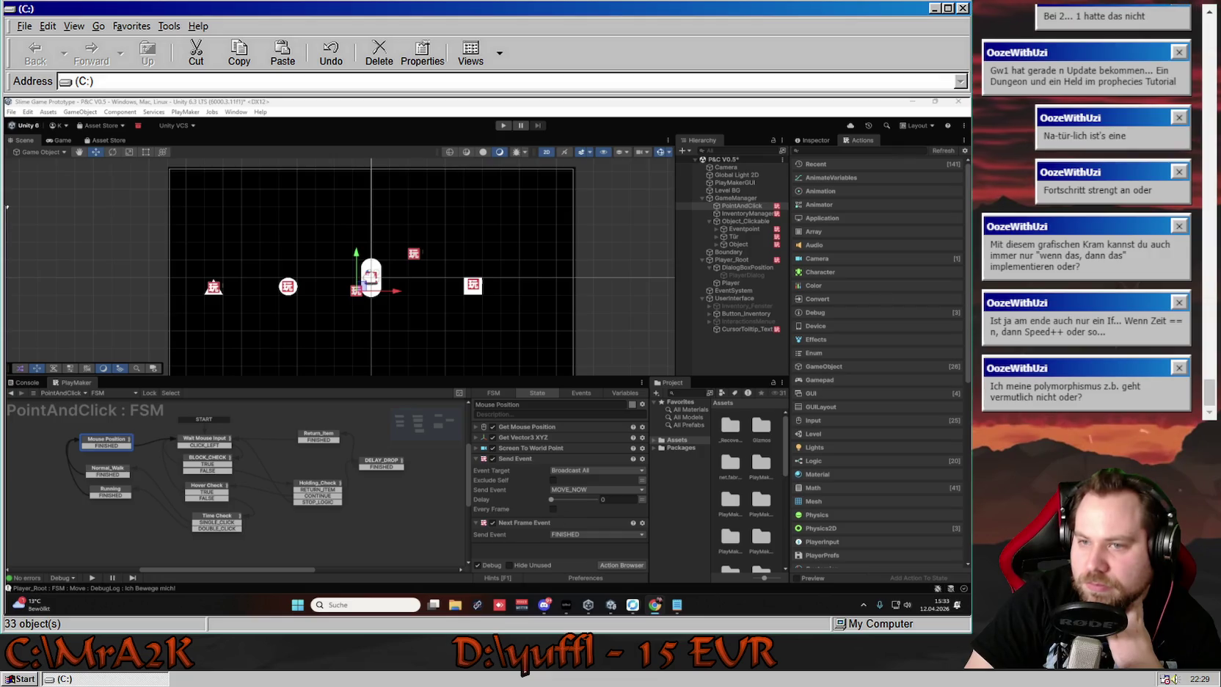
Inspect CursorTooltip_Text's state machine, undoing an accidental selection change
left_click(738, 329)
left_click(814, 140)
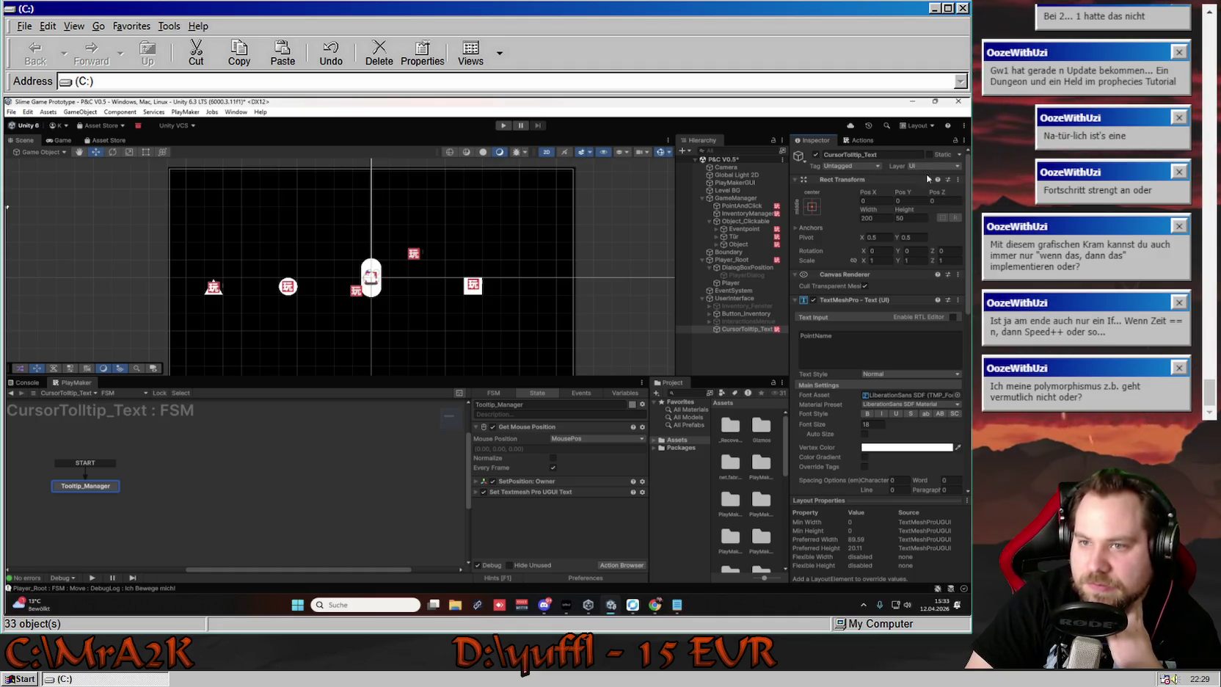
left_click(730, 306)
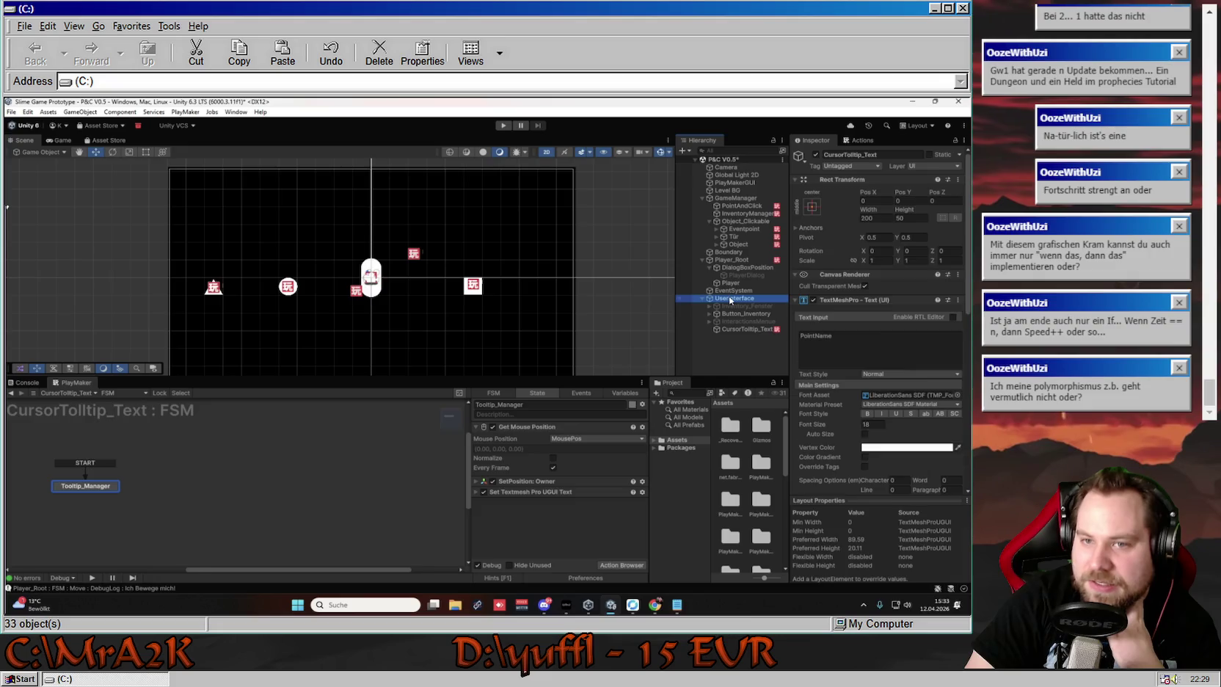
key("ctrl+z")
Zoom the Scene view and select Object to show its MOUSE TRACKER FSM
scroll(623, 233, "down", 6)
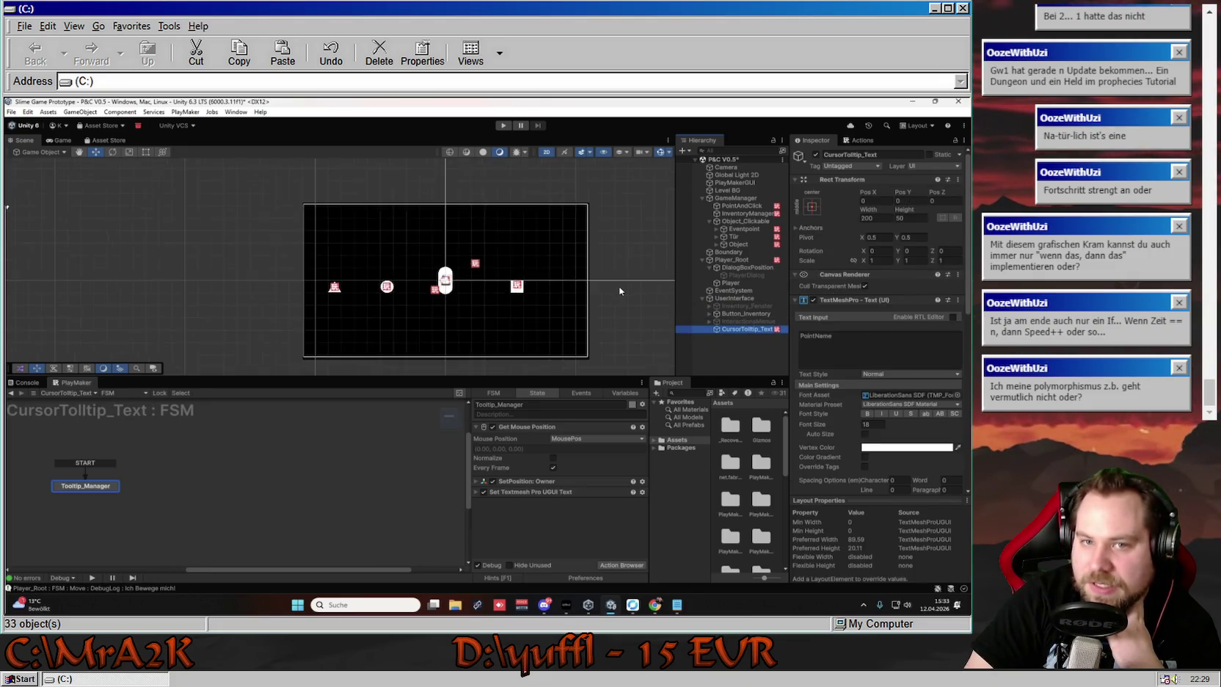
scroll(504, 318, "up", 10)
scroll(454, 314, "up", 2)
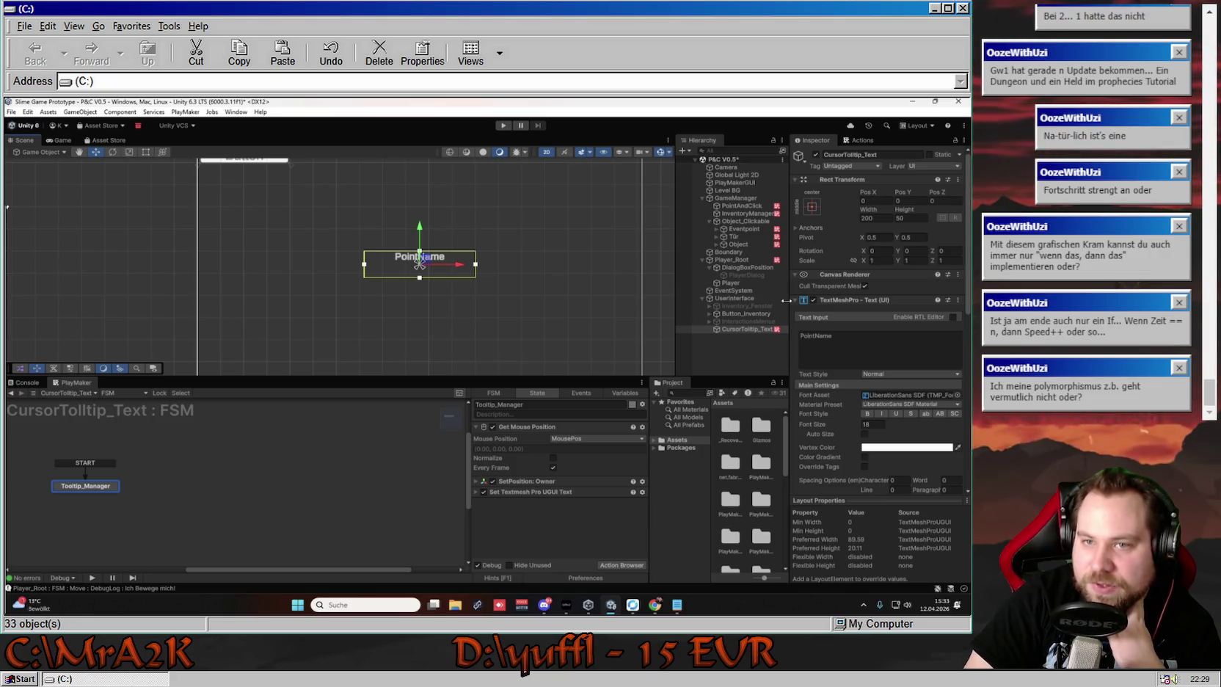
left_click(741, 245)
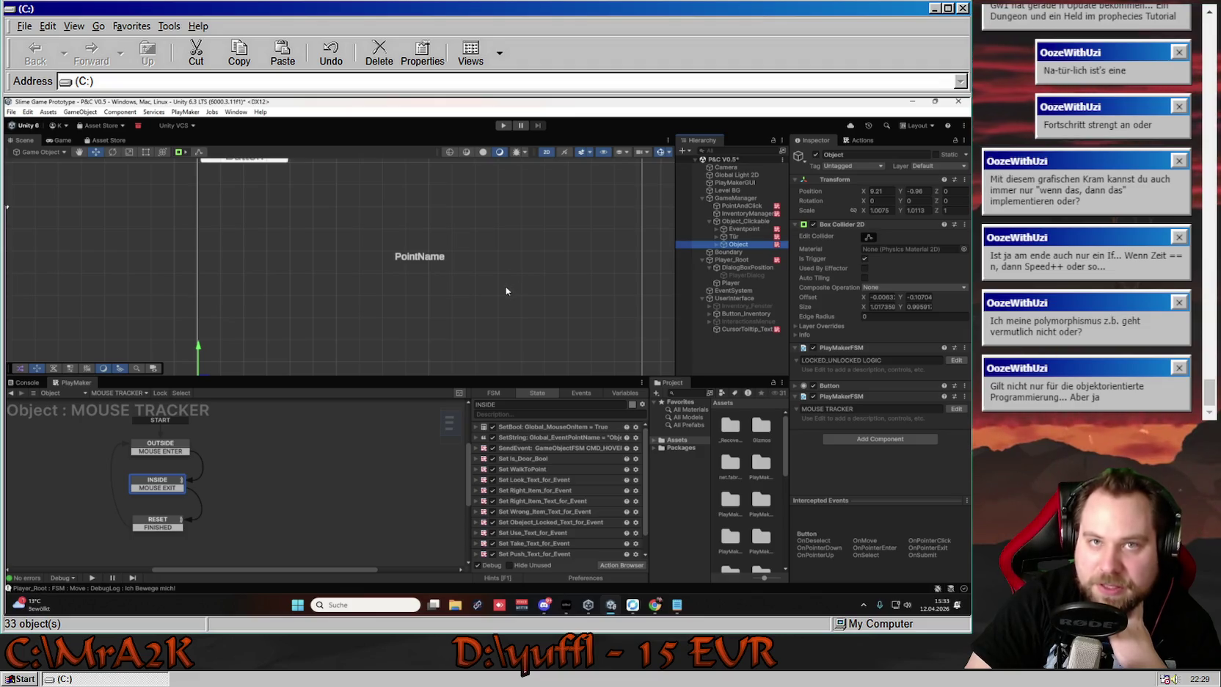
Frame Object, review MOUSE TRACKER's Events and Variables, then select Eventpoint's MAIN LOGIC FSM
scroll(320, 350, "up", 5)
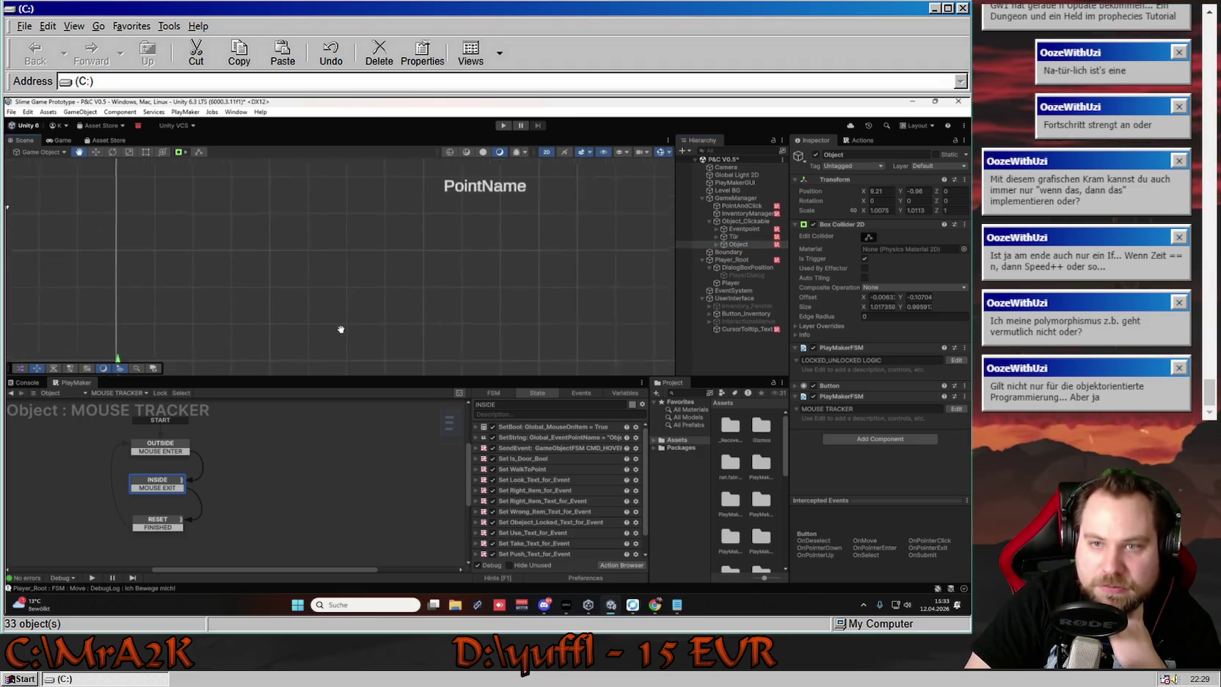
key("f")
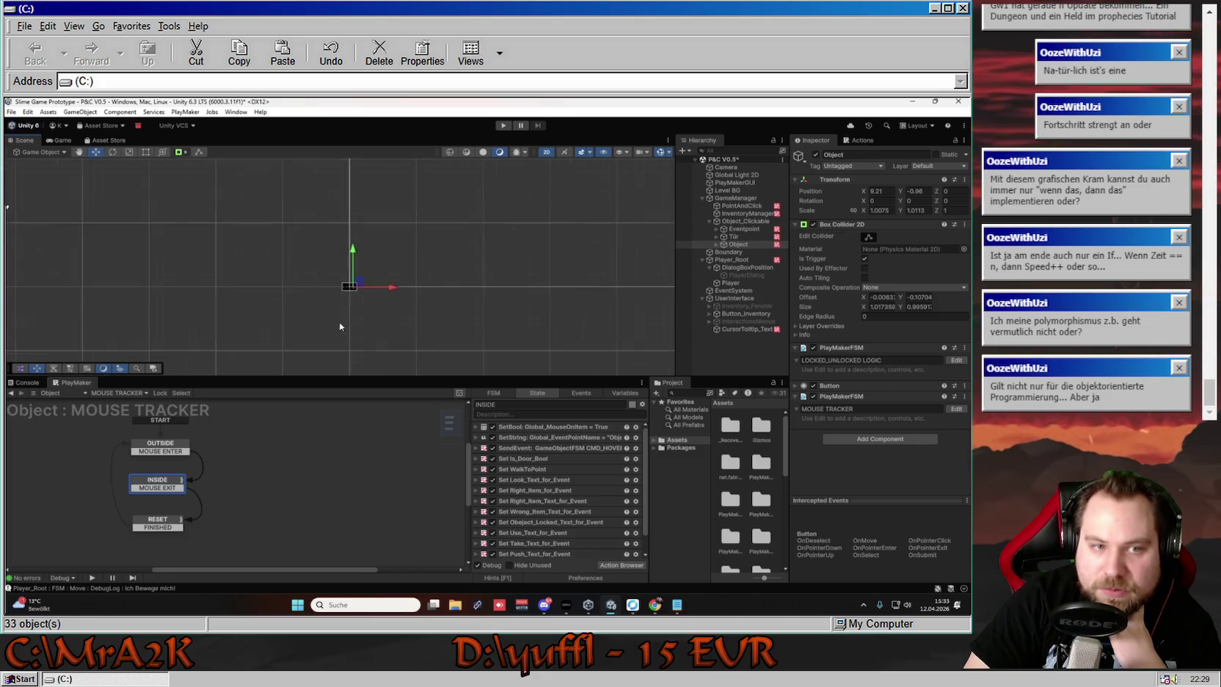
scroll(359, 275, "up", 10)
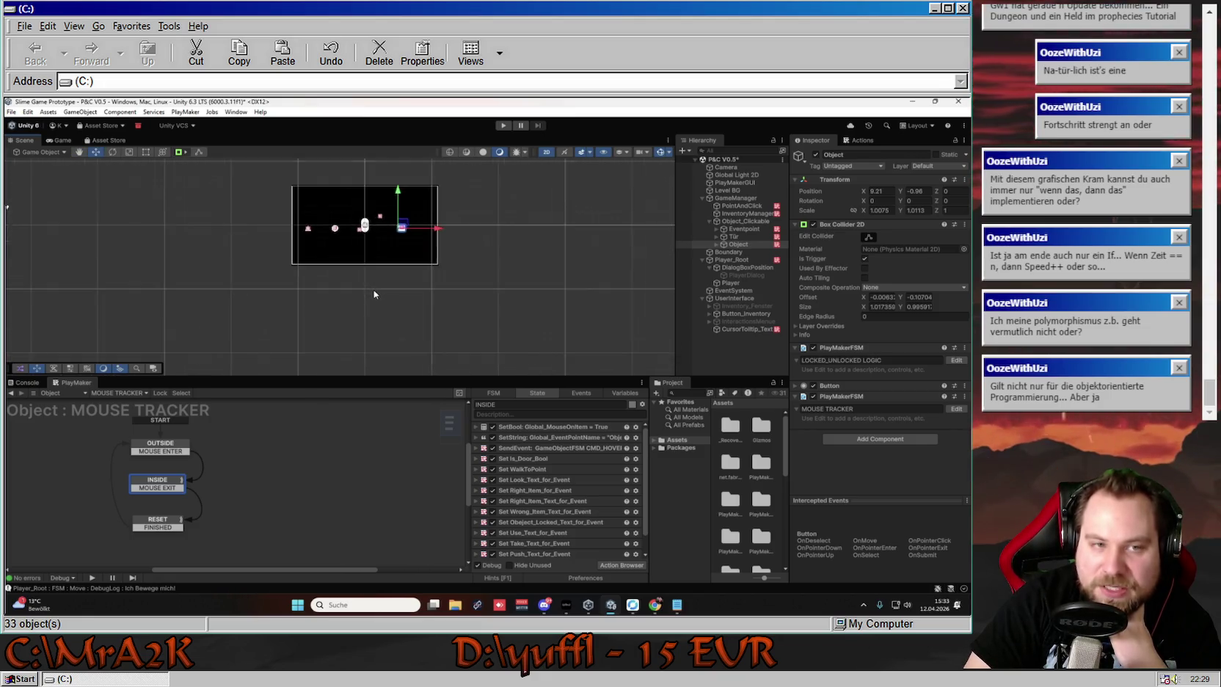
scroll(375, 337, "down", 10)
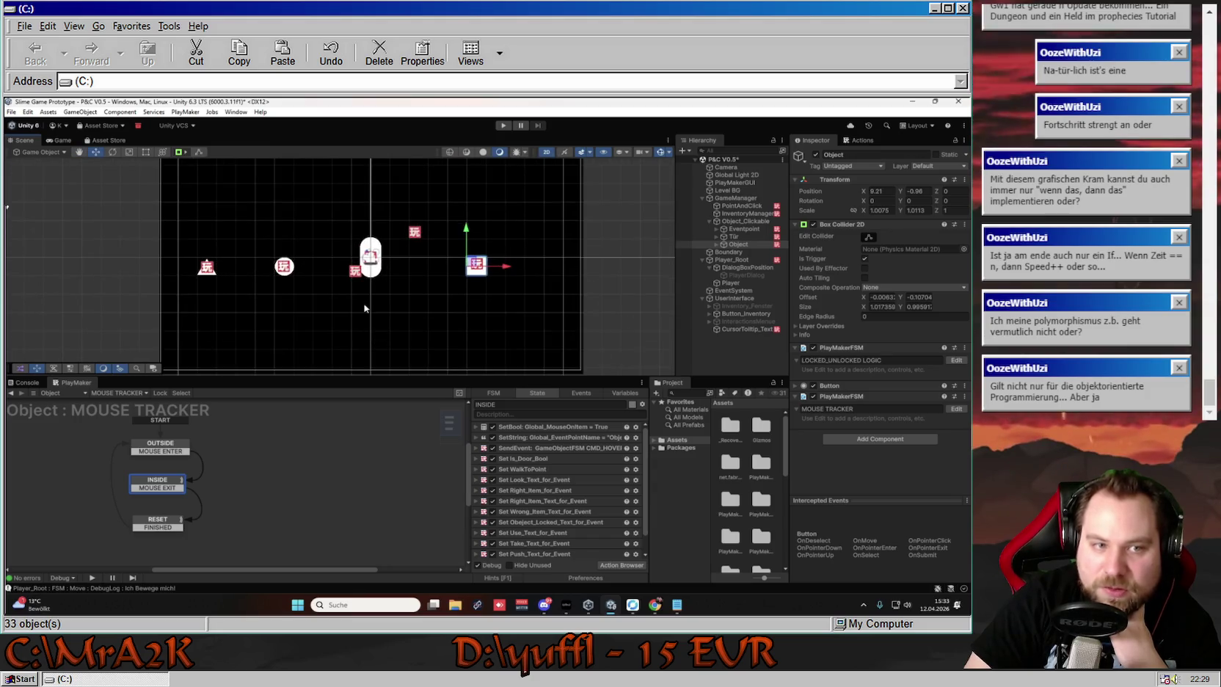
left_click(579, 393)
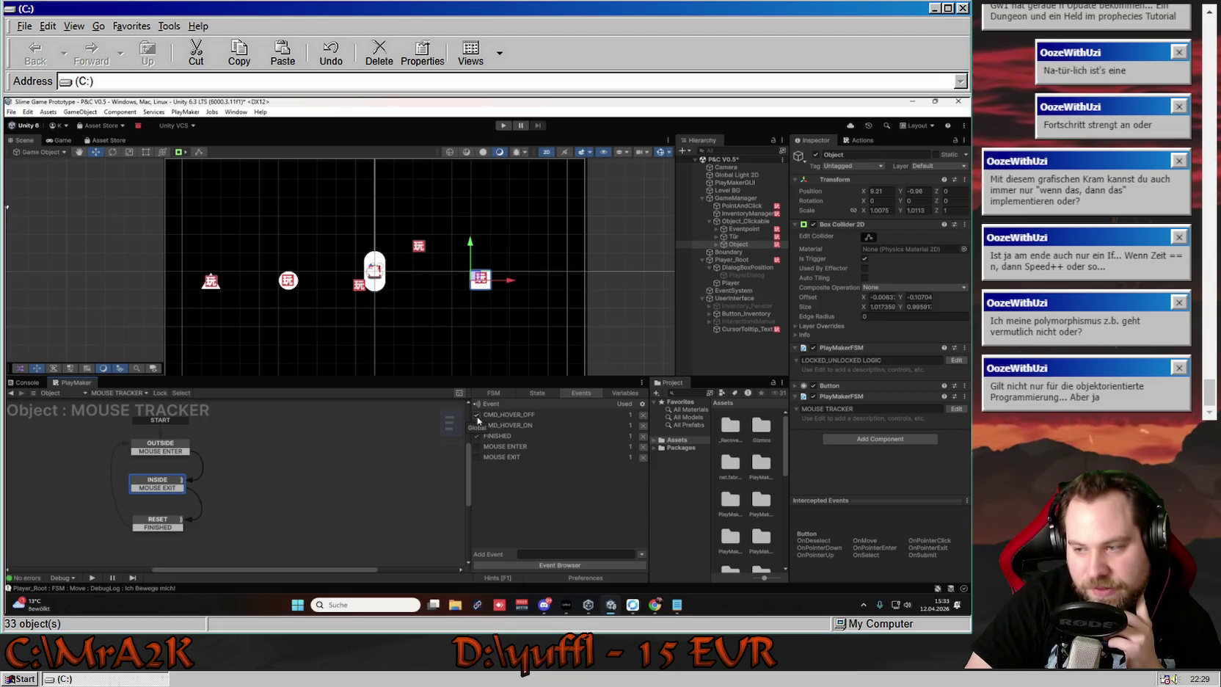
left_click(633, 393)
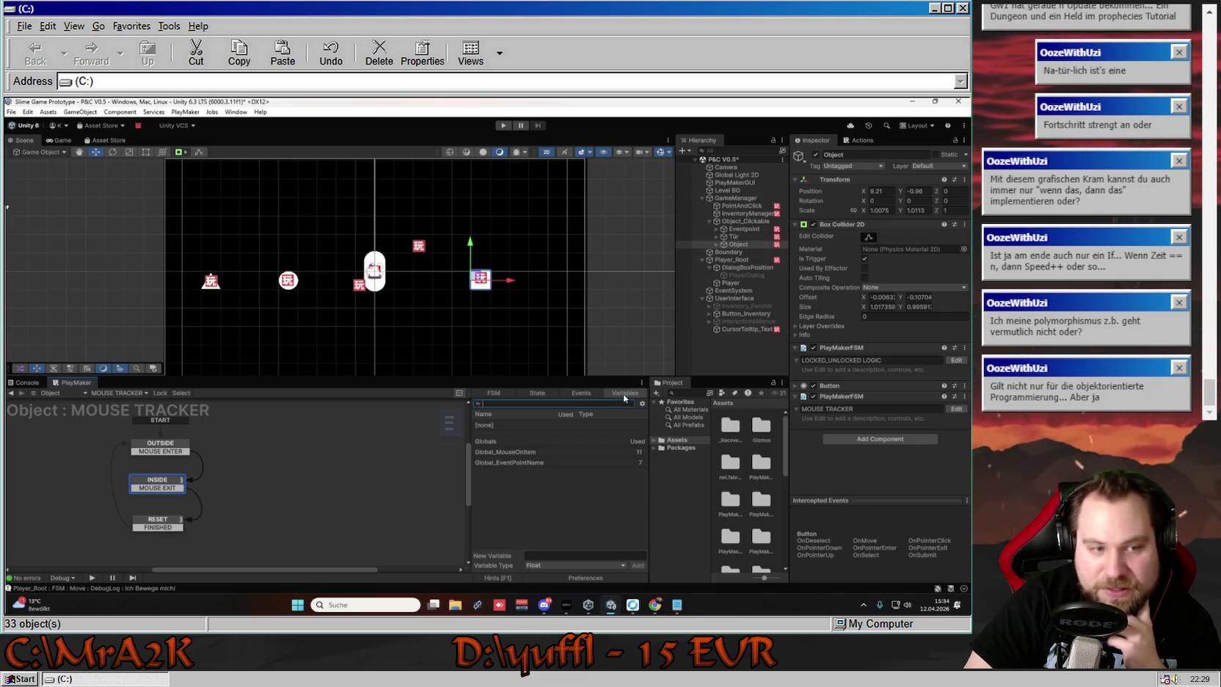
left_click(743, 229)
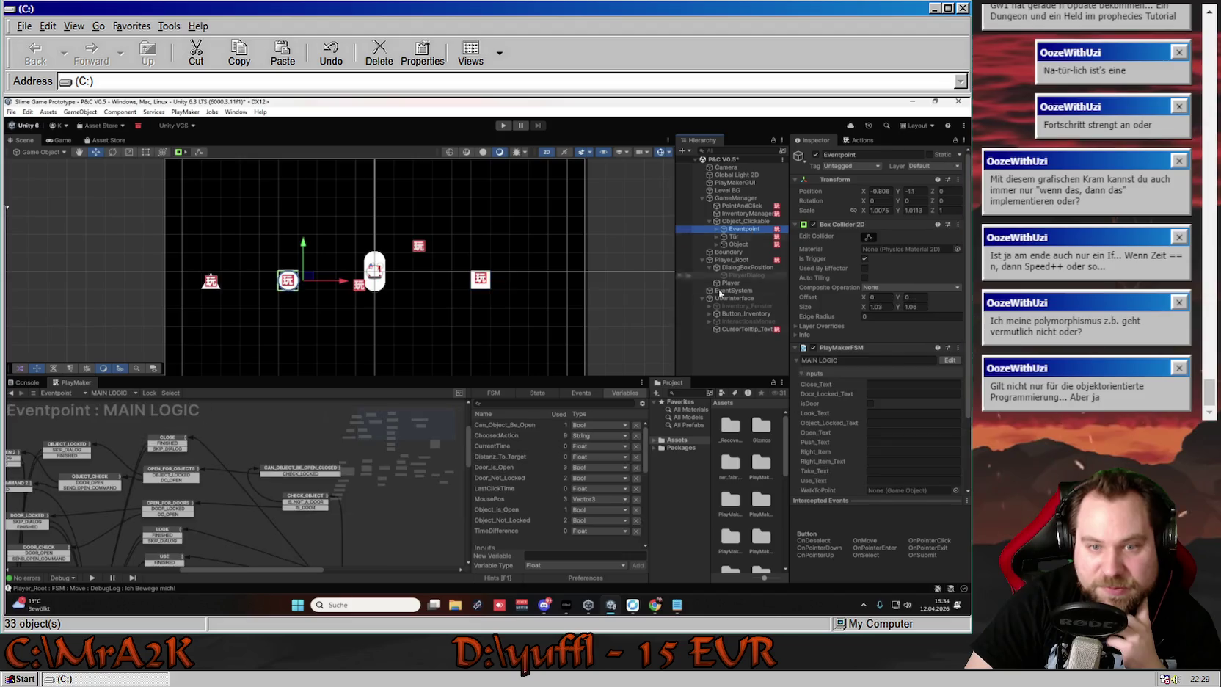
Scroll MAIN LOGIC's variables, re-expand its Inputs fields including IsDoor, then select the door Tür
scroll(535, 458, "down", 5)
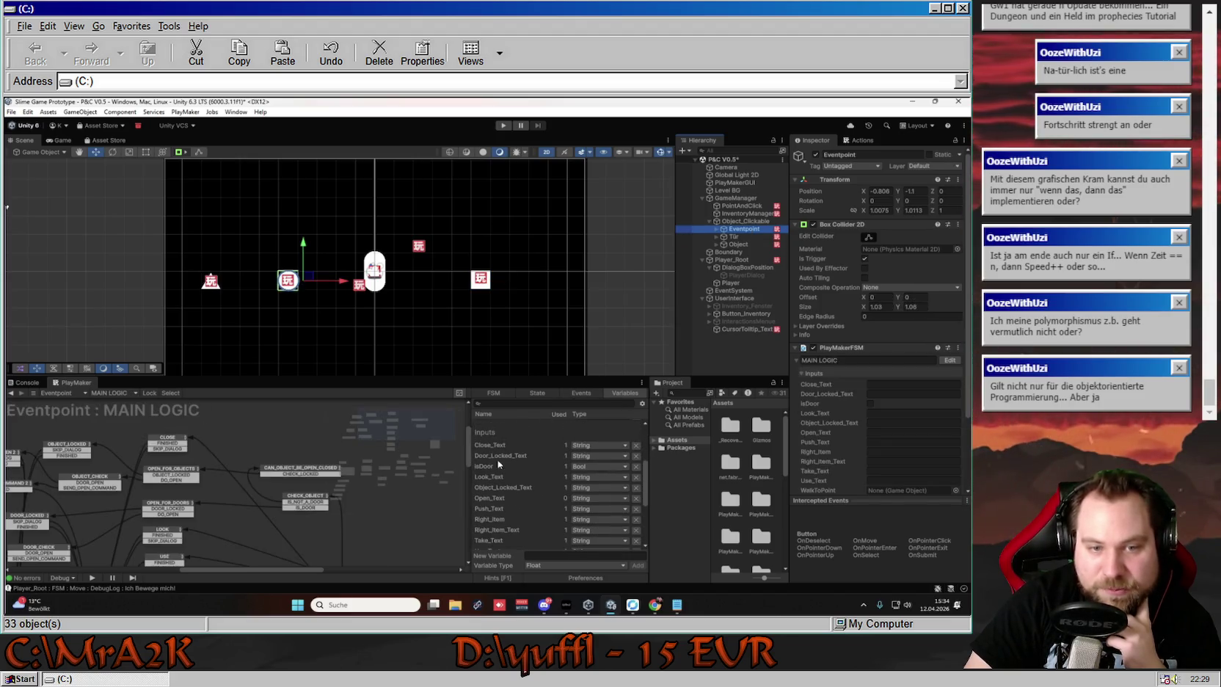
scroll(525, 442, "down", 2)
scroll(906, 382, "down", 3)
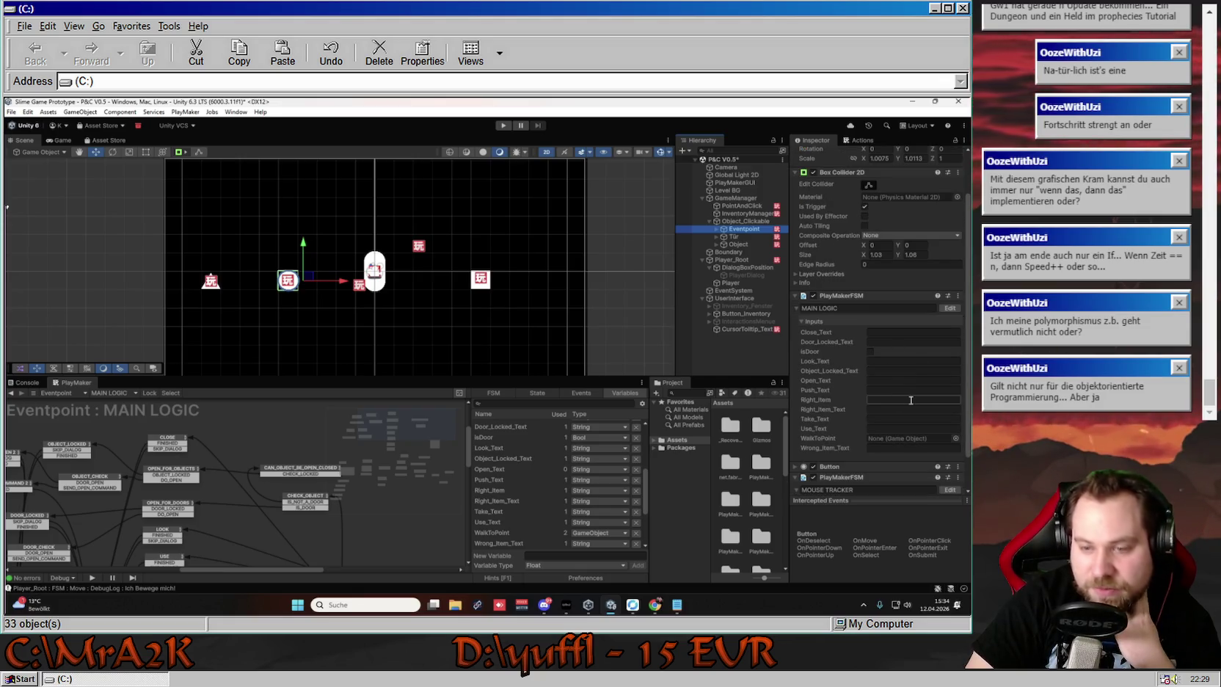
left_click(801, 321)
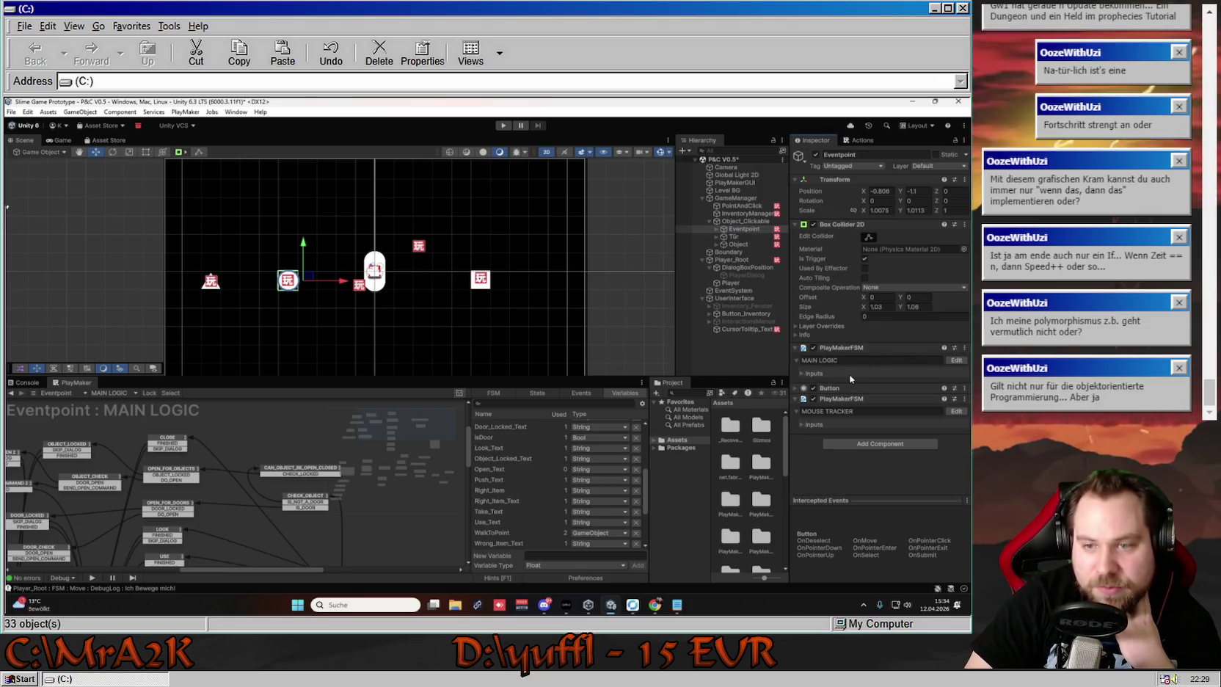
left_click(806, 374)
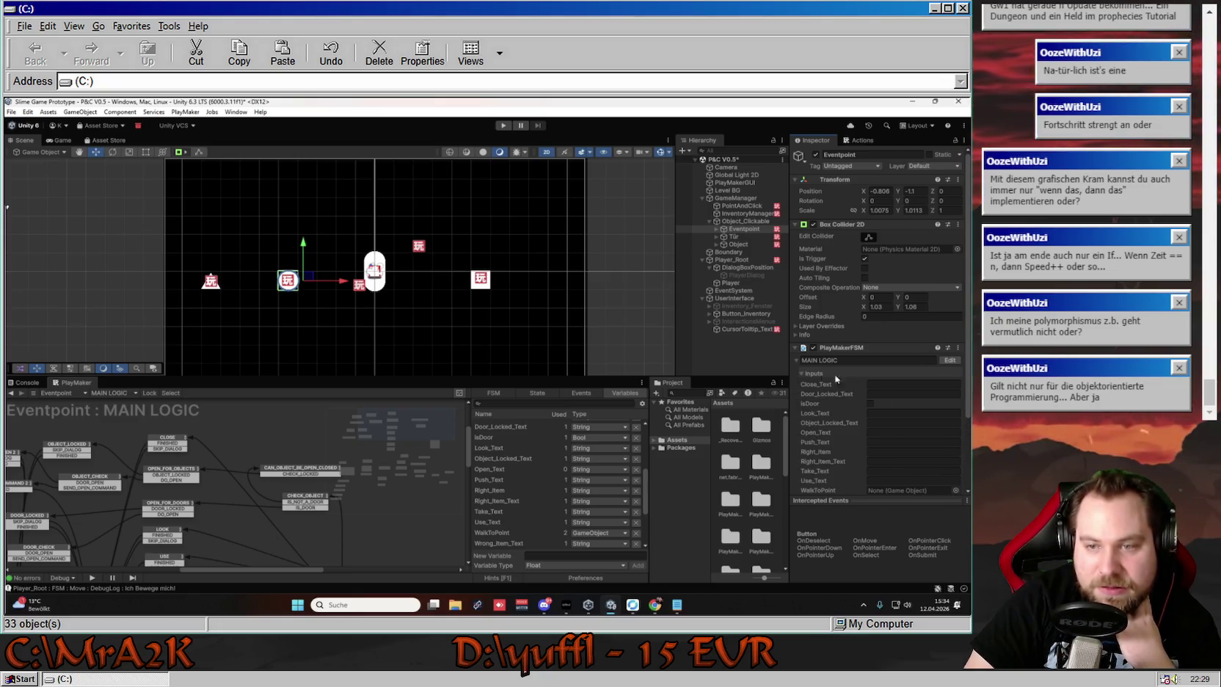
scroll(880, 367, "down", 2)
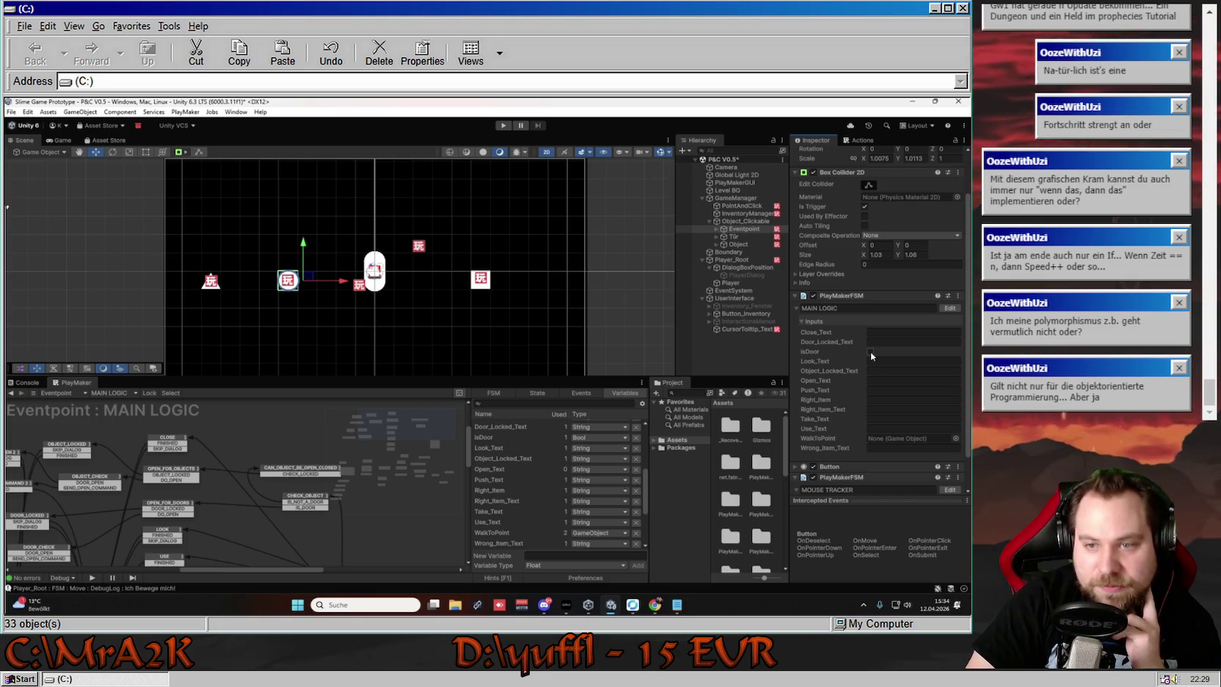
left_click(220, 283)
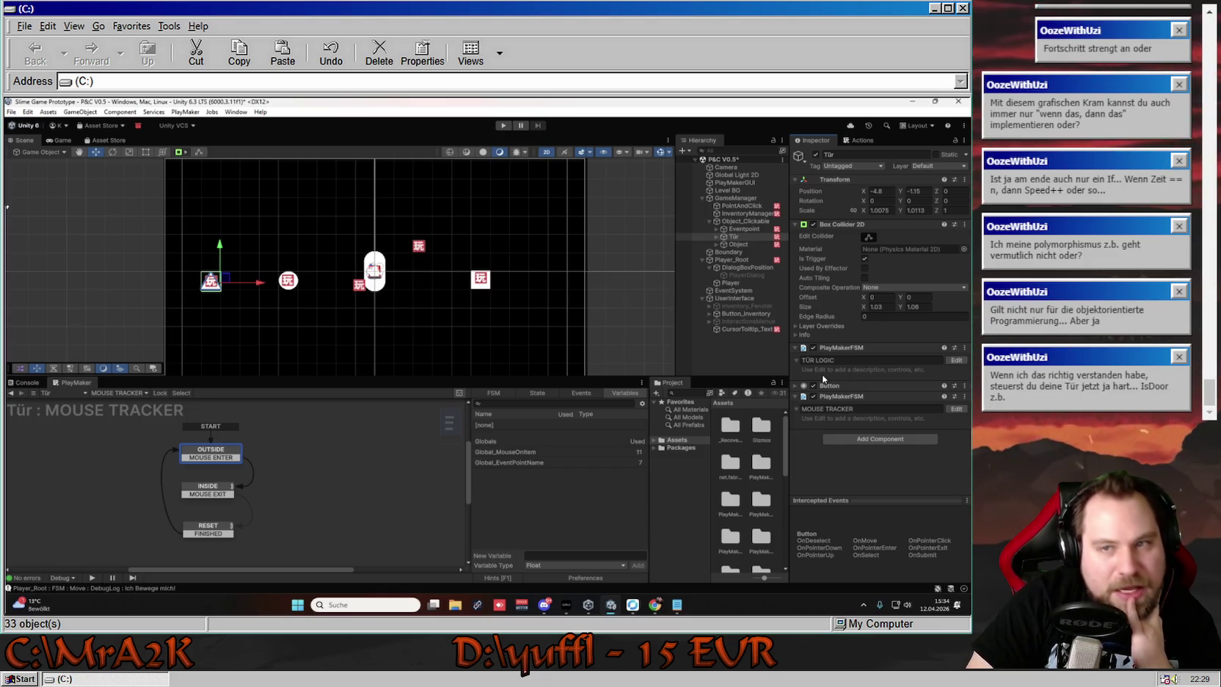
left_click(742, 236)
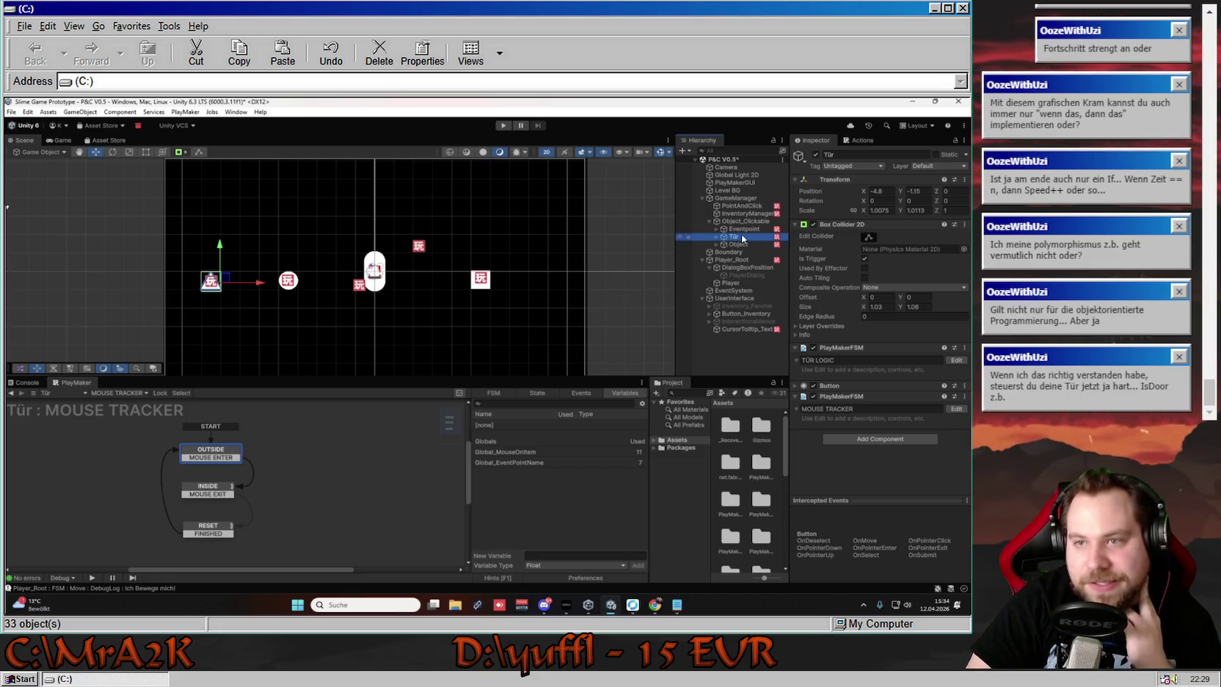
left_click(942, 165)
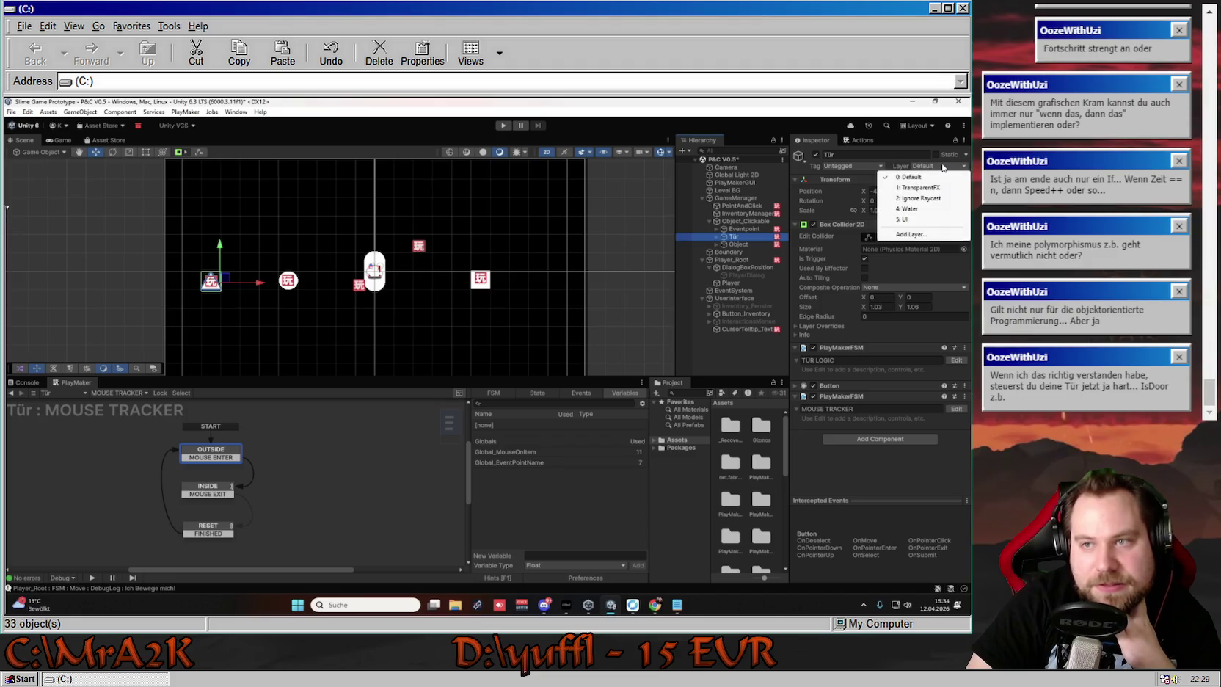
left_click(853, 165)
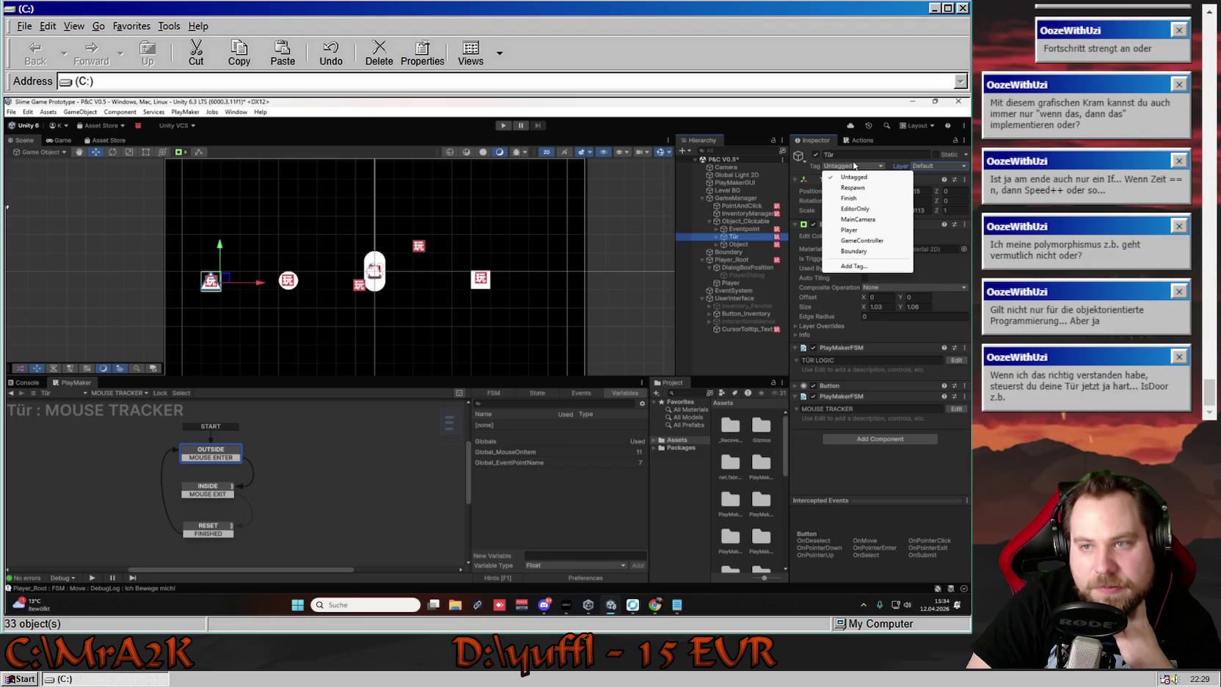
left_click(896, 167)
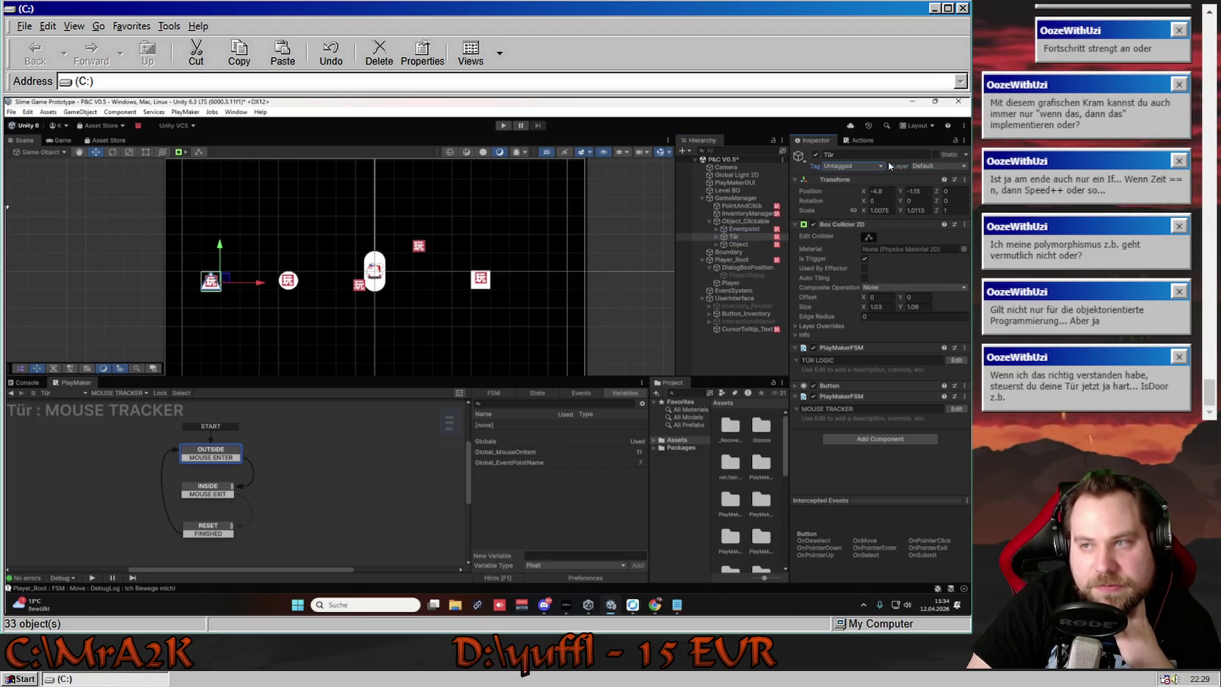
key("alt+Tab")
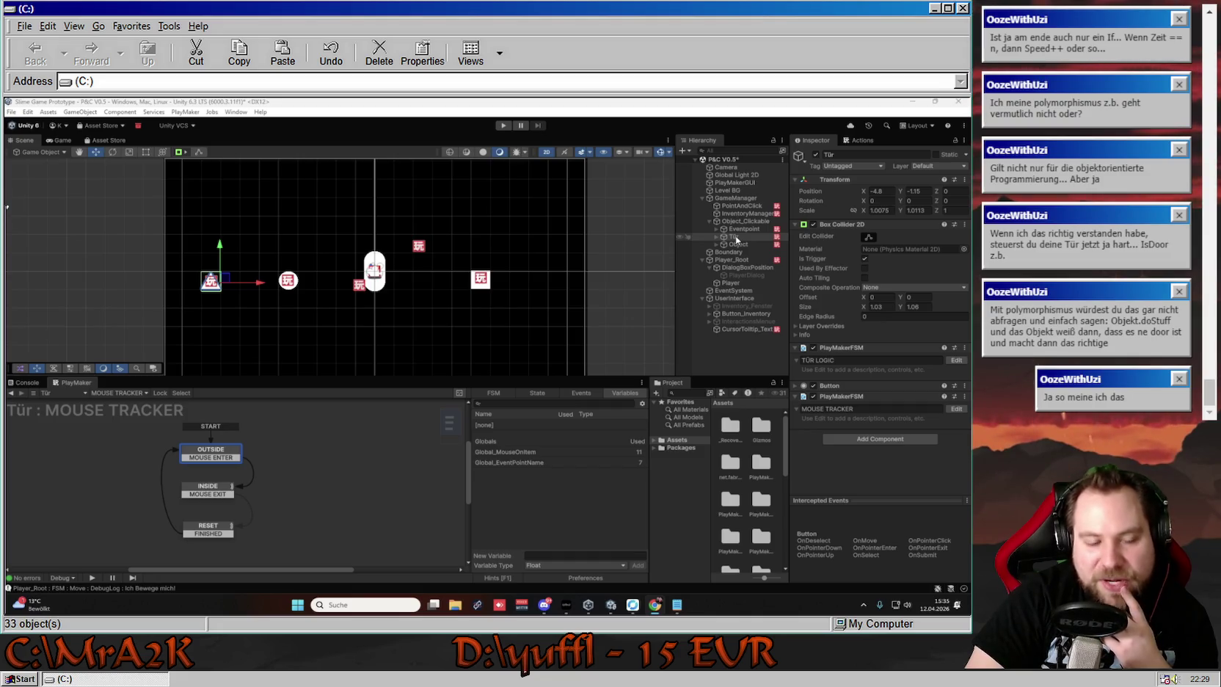
left_click(926, 439)
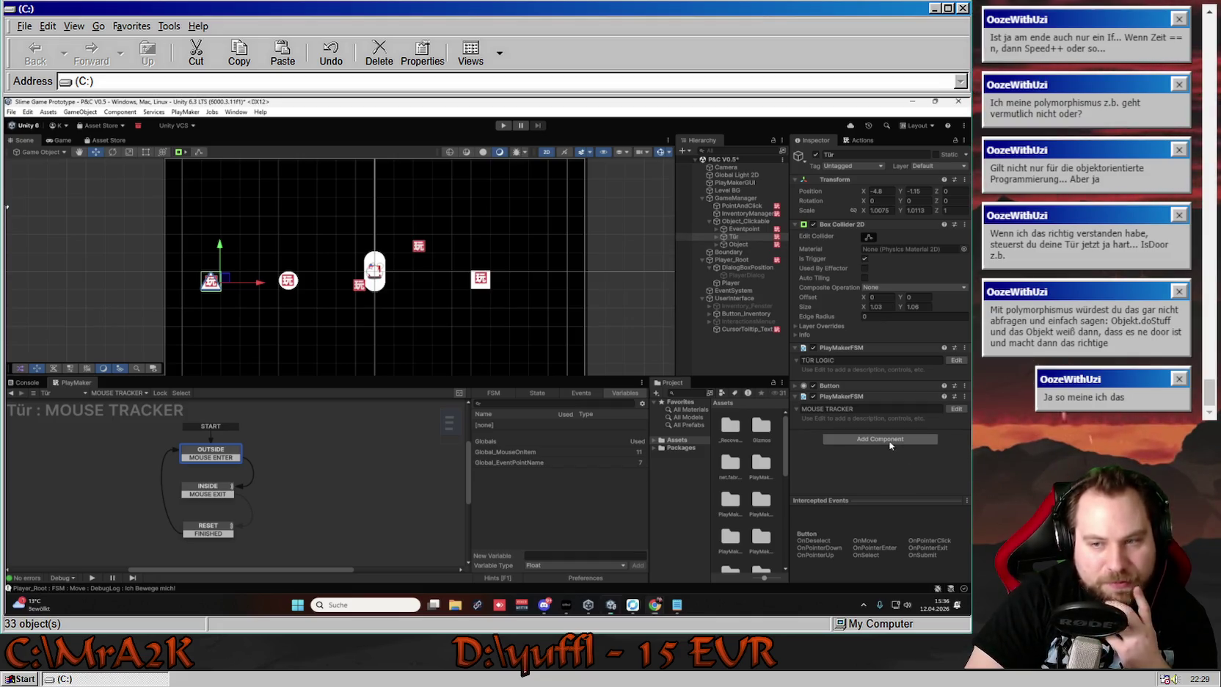
type("but")
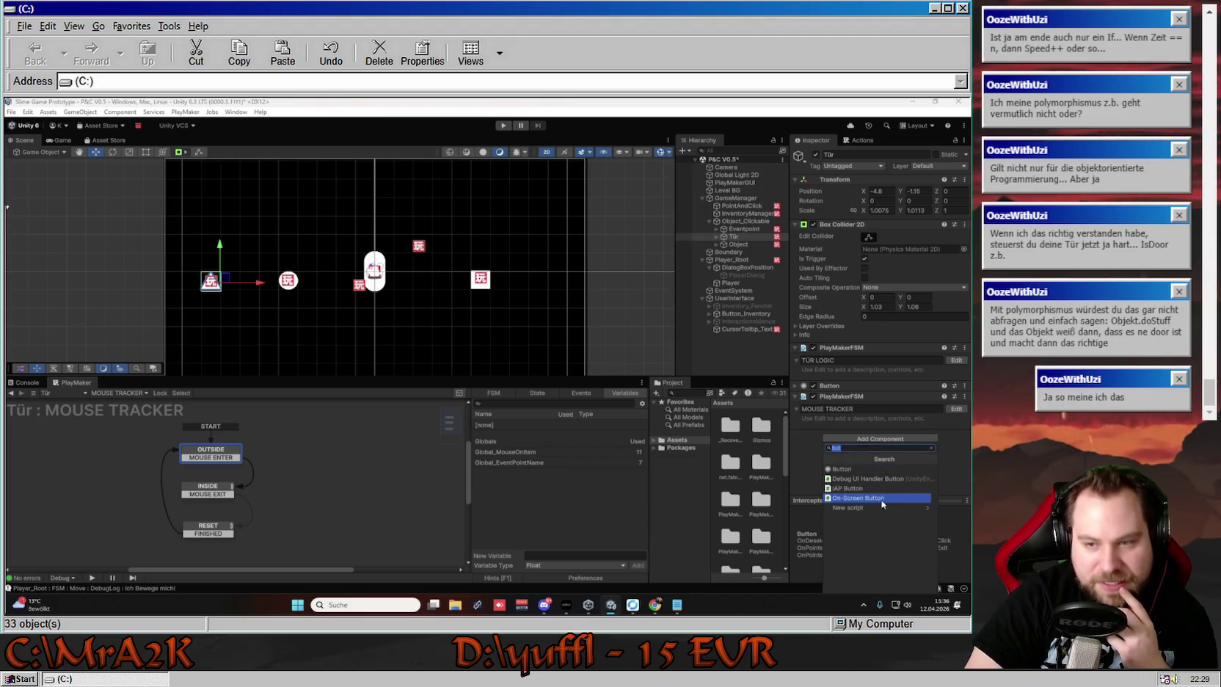
left_click(917, 508)
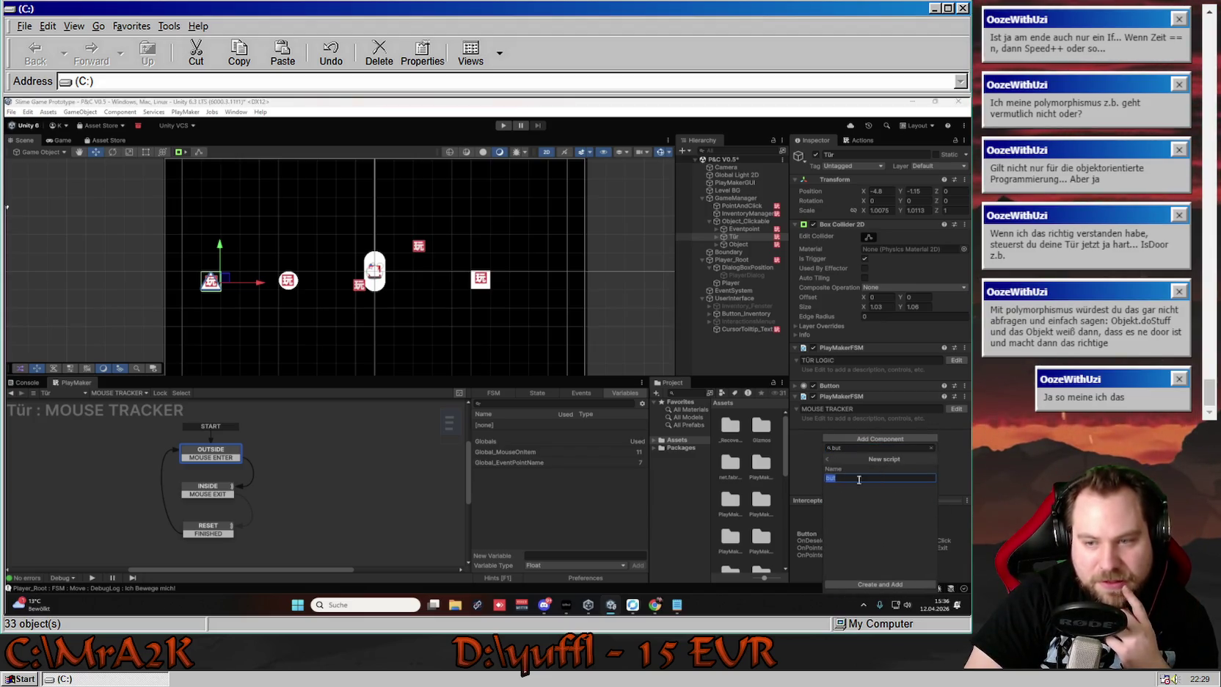
key("BackSpace")
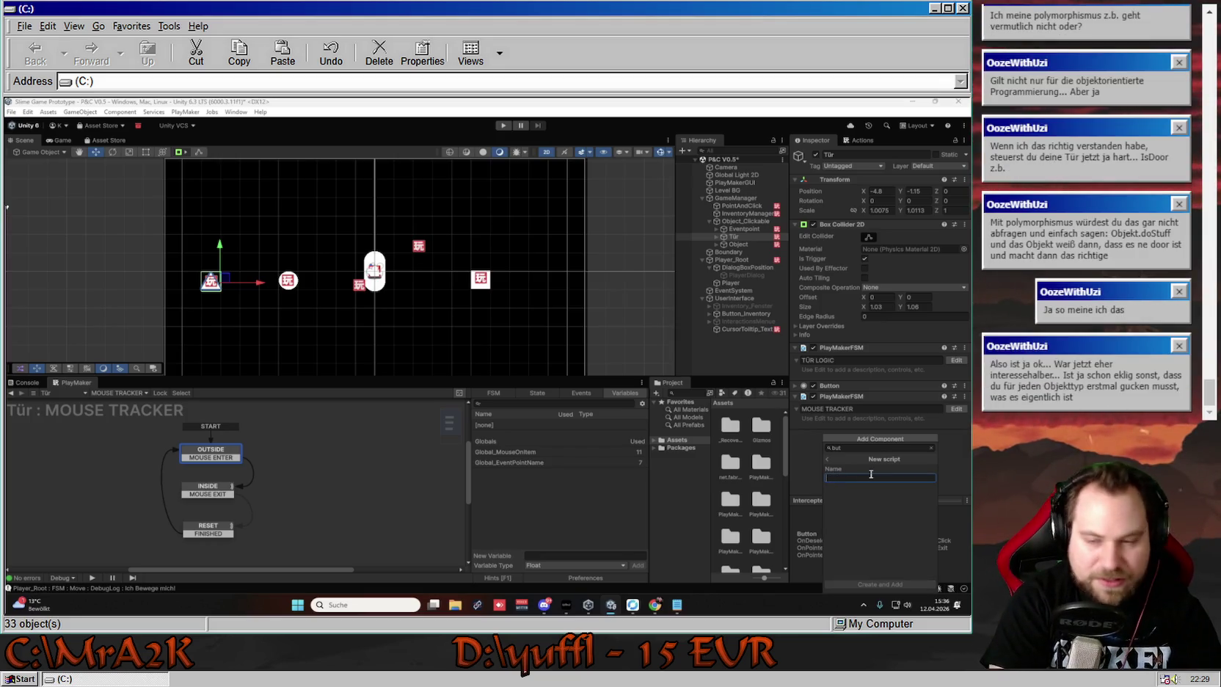
key("Escape")
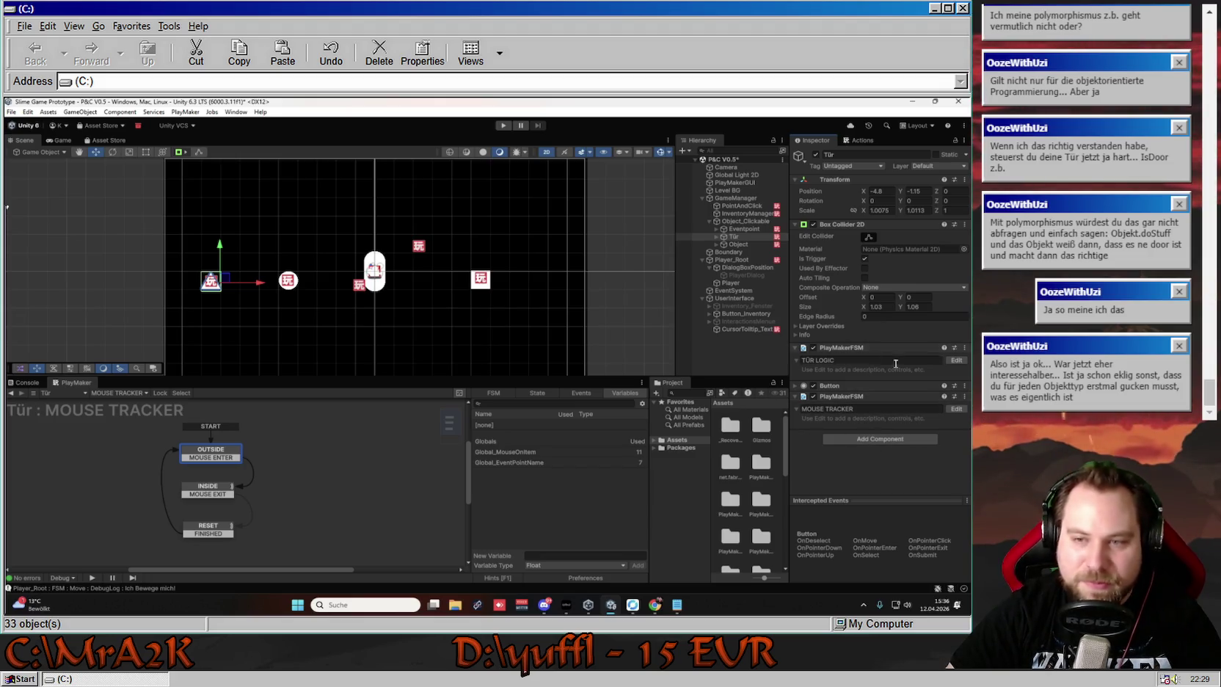
left_click(881, 439)
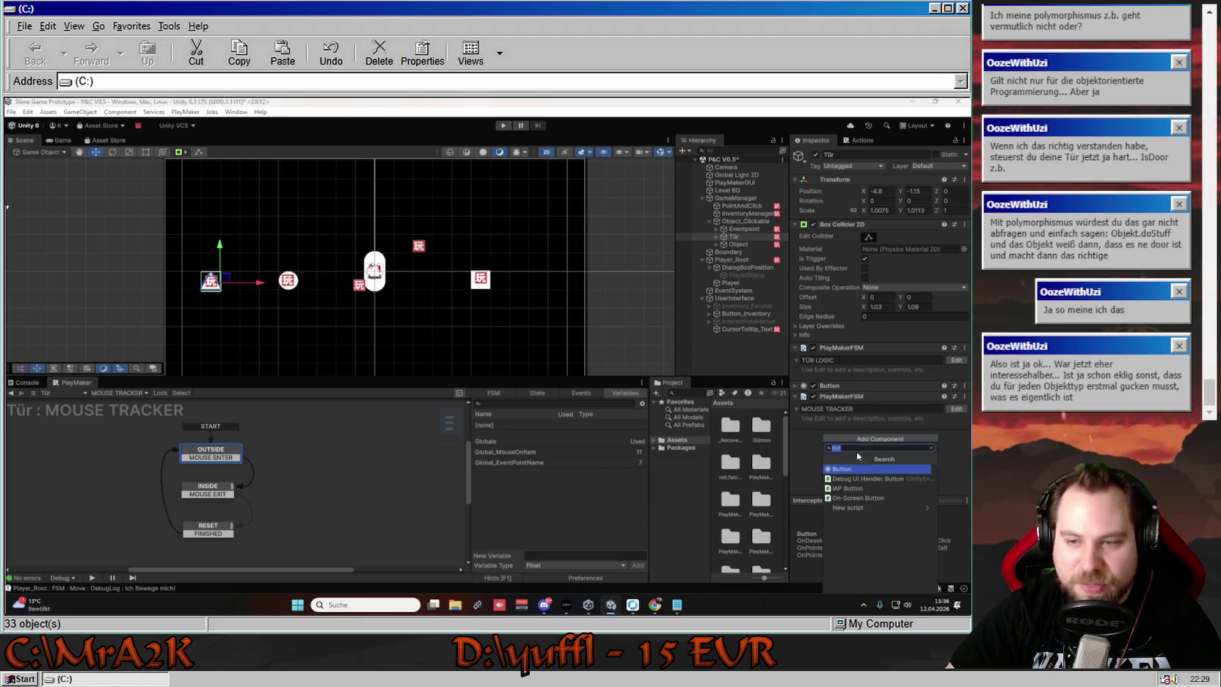
left_click(805, 434)
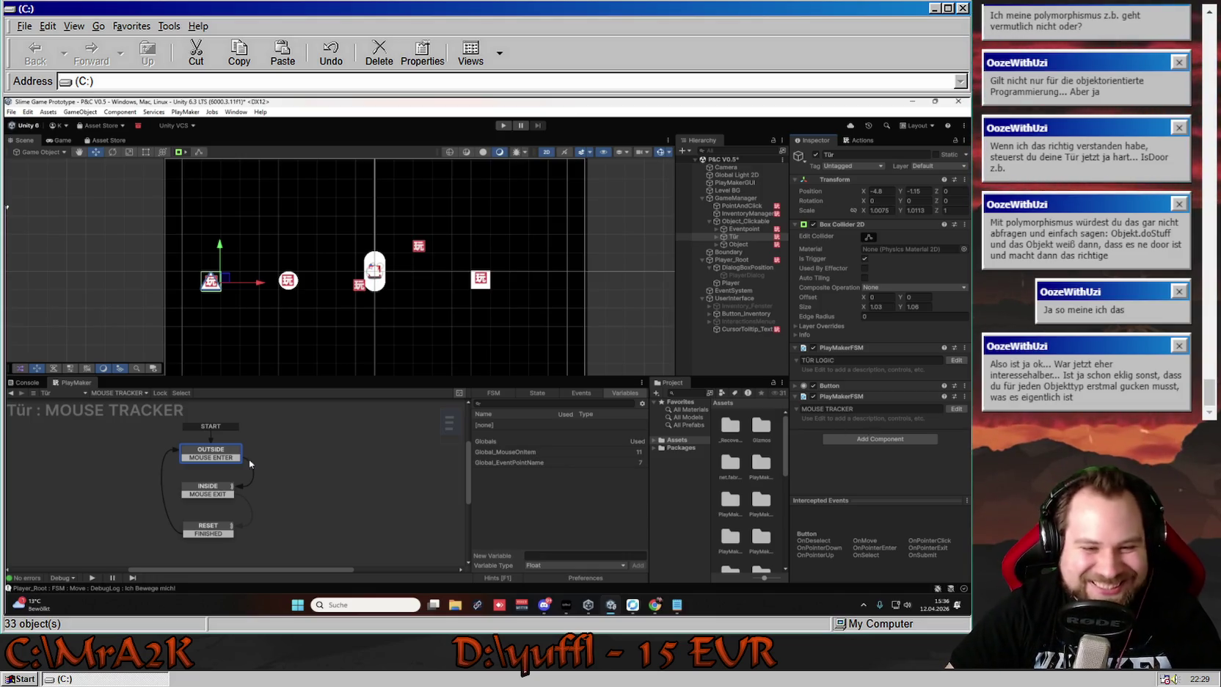
left_click(265, 489)
Select Tür's INSIDE state, expand Set IsDoor_Bool, check Variables, and open the action's options menu
left_click(208, 488)
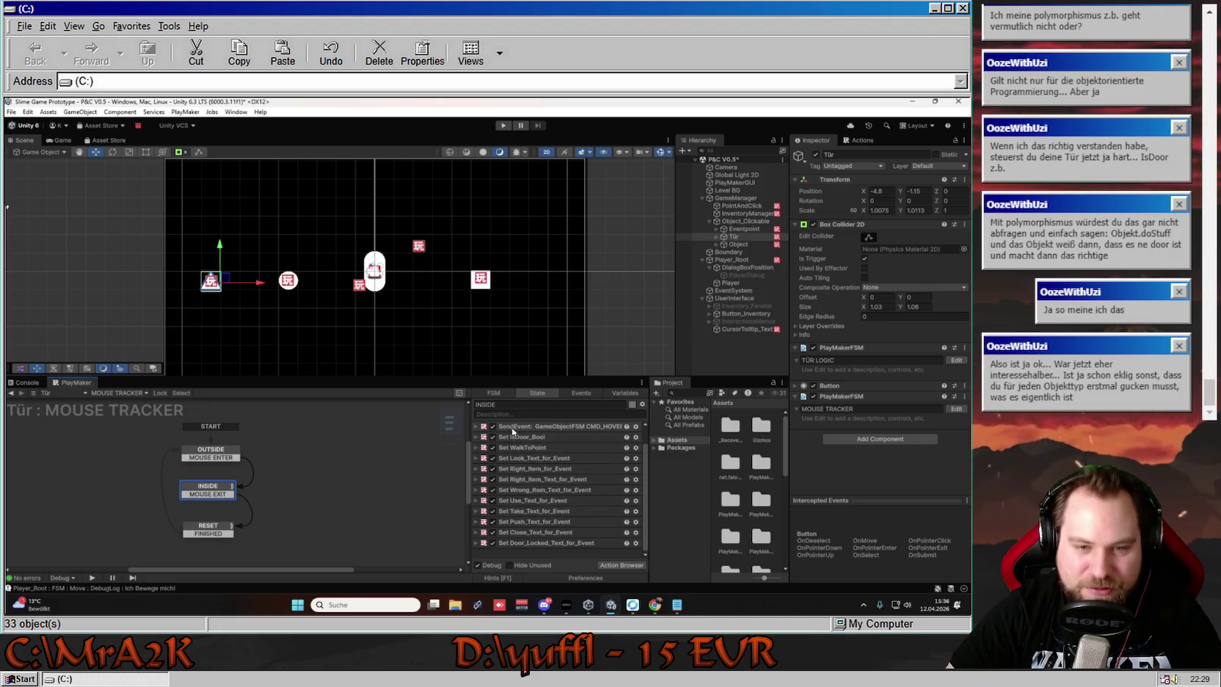
left_click(475, 438)
left_click(475, 438)
left_click(624, 392)
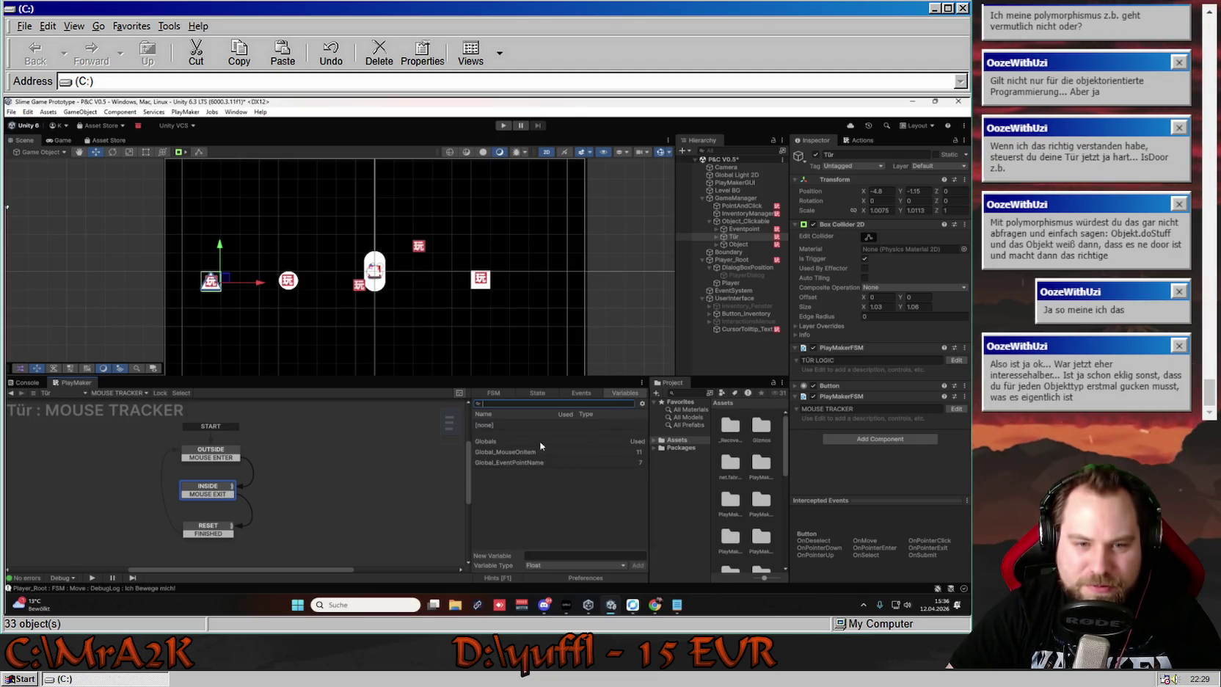
left_click(537, 393)
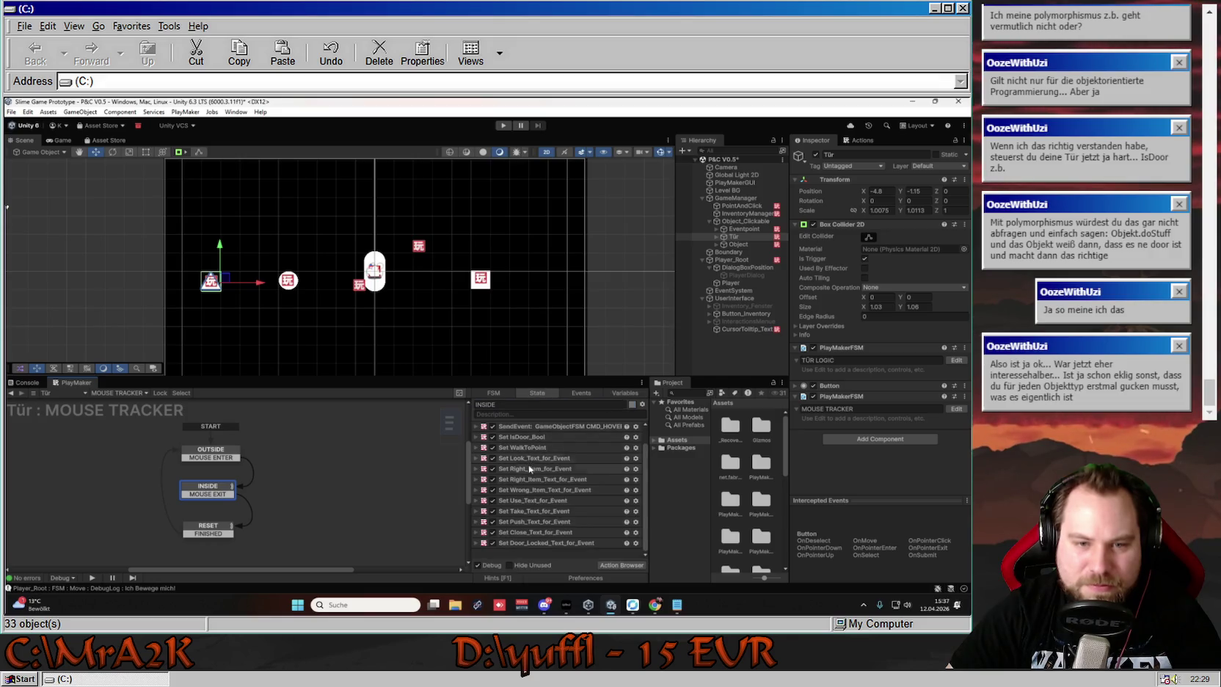
left_click(476, 437)
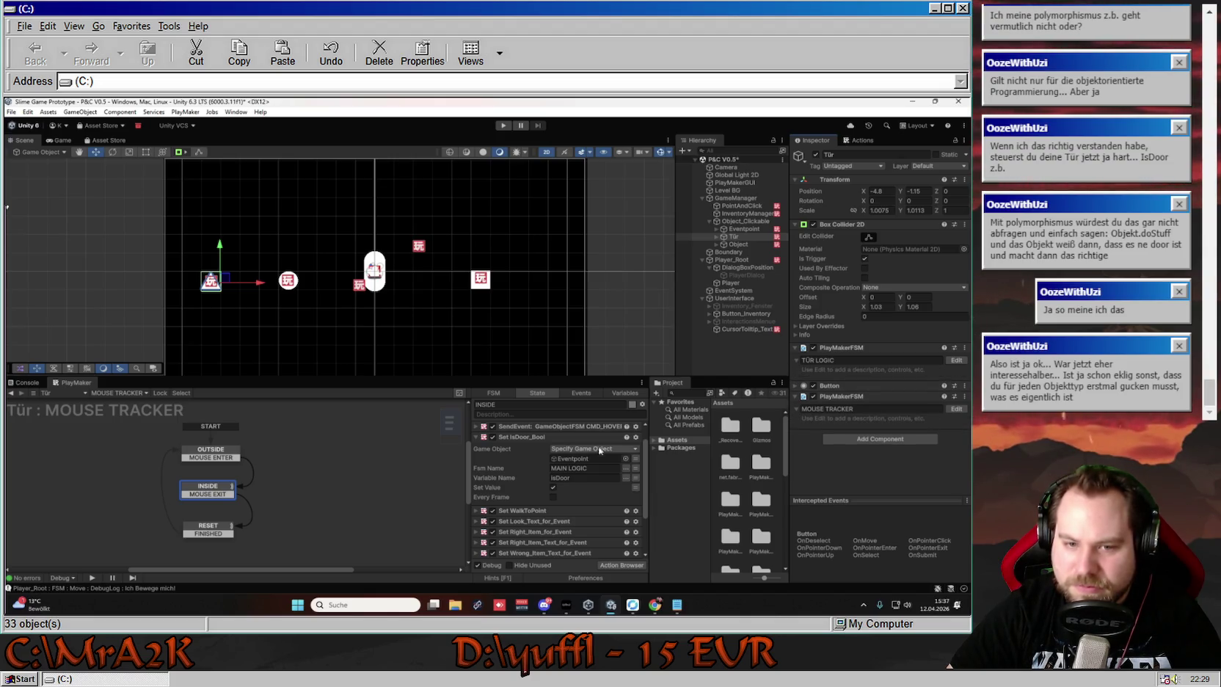
left_click(636, 459)
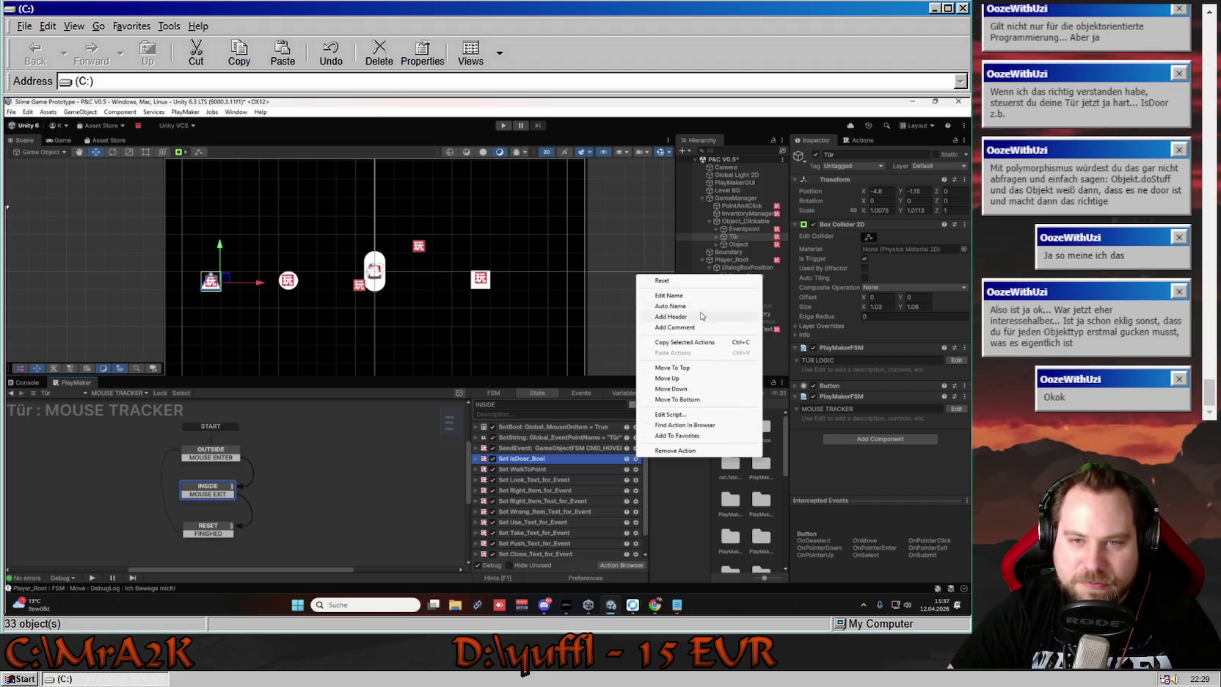
Show Set IsDoor_Bool's settings and check Set WalkToPoint's options menu, then dismiss it
left_click(726, 473)
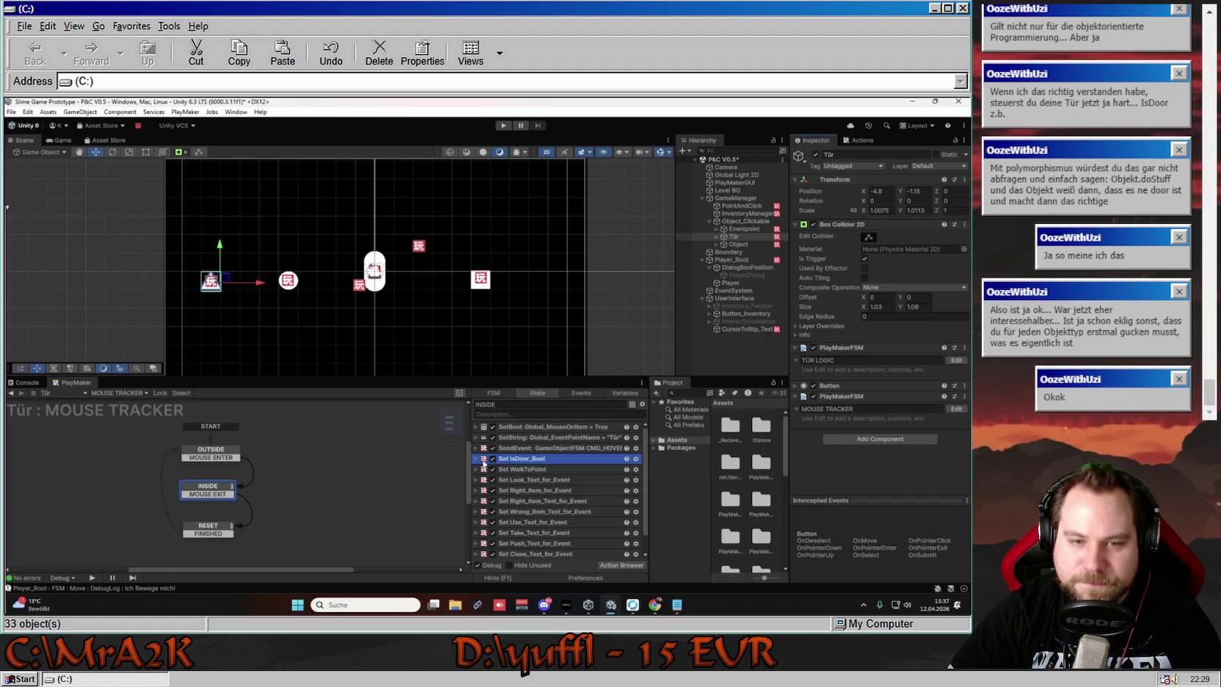
left_click(484, 459)
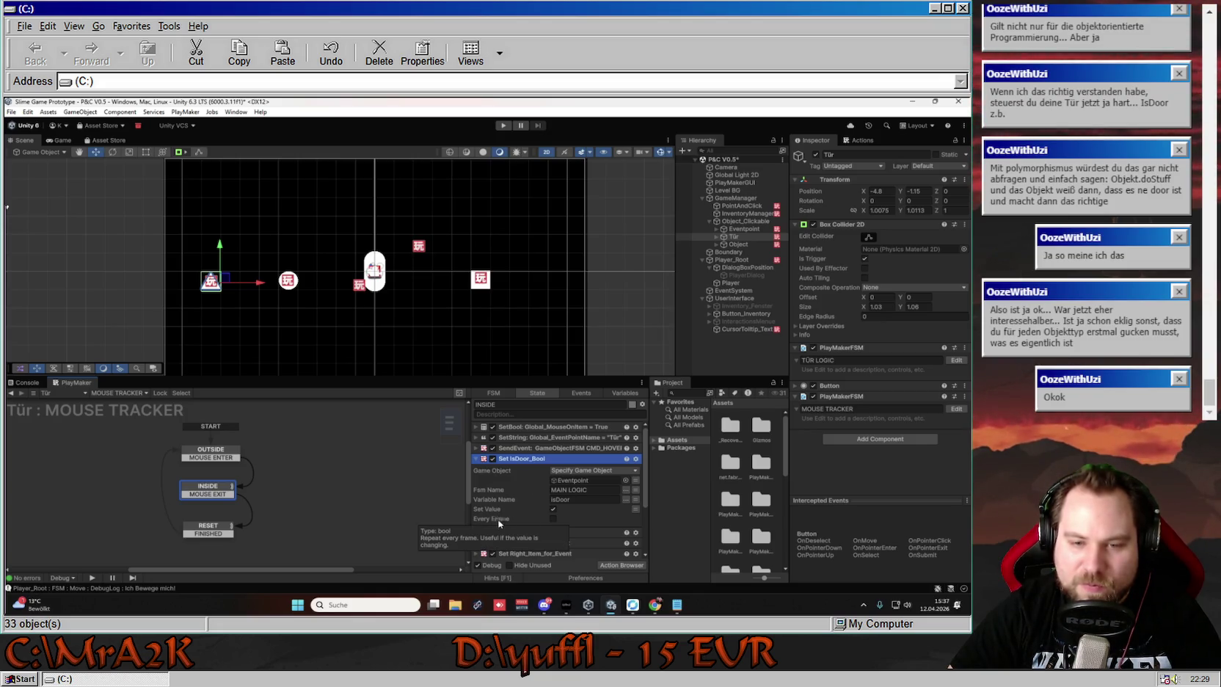
scroll(606, 518, "down", 3)
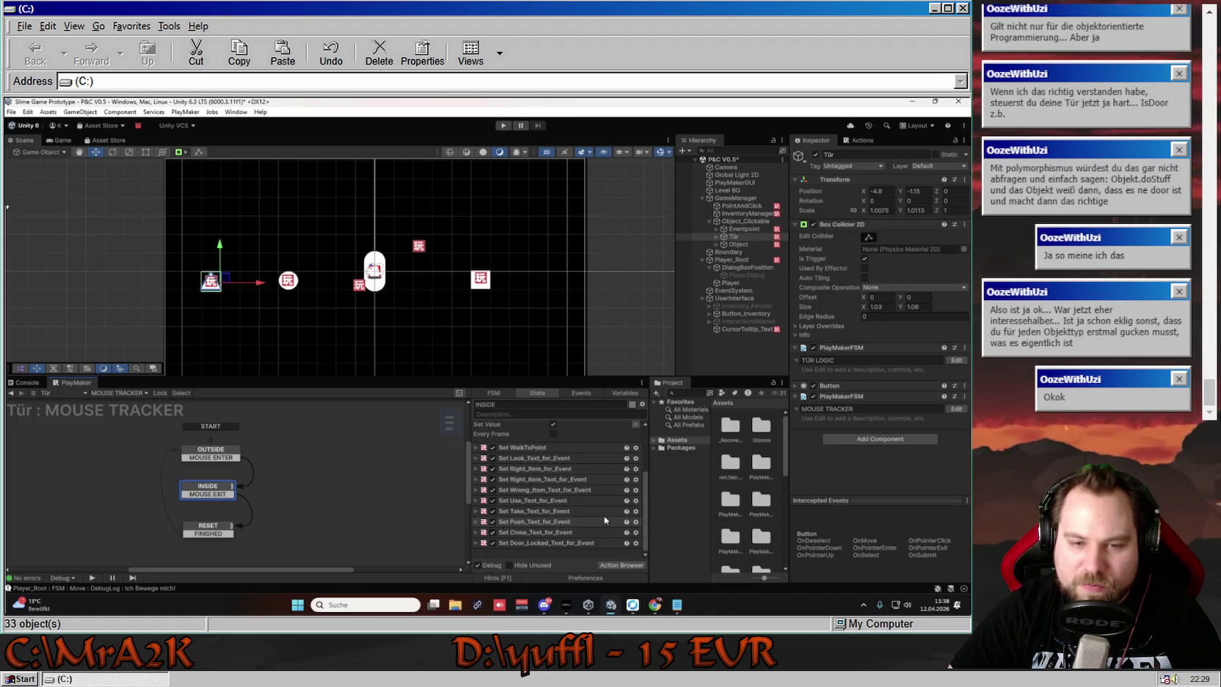
left_click(636, 449)
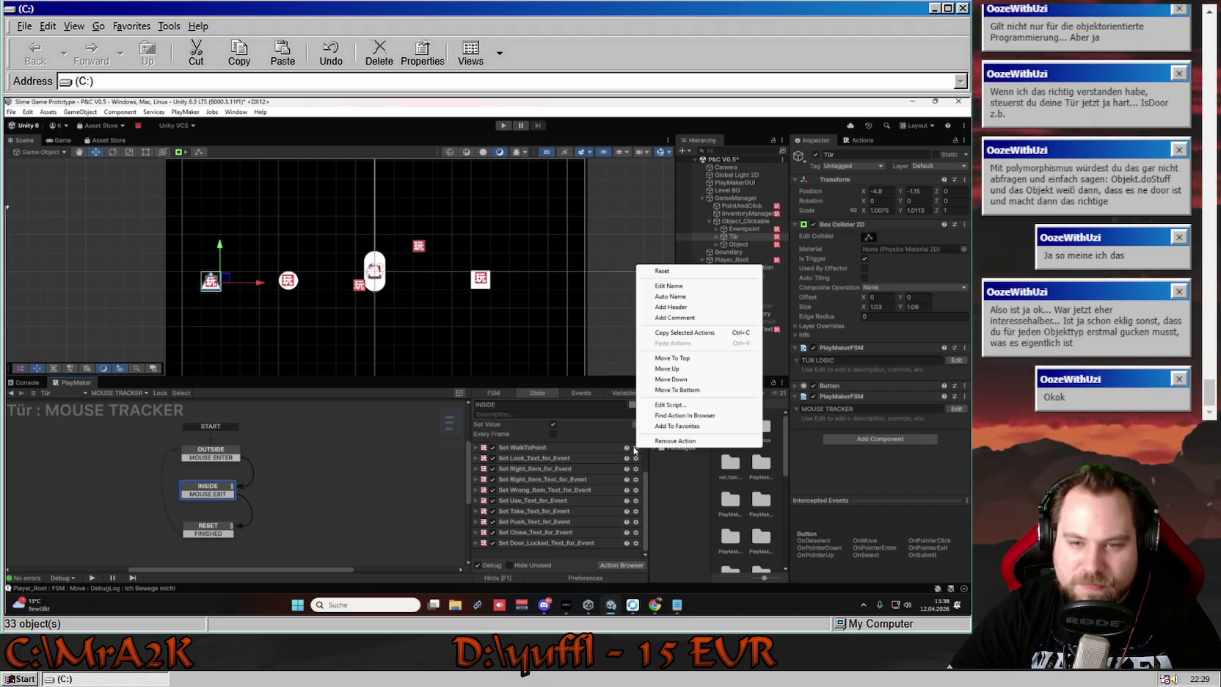
left_click(591, 429)
scroll(514, 470, "up", 3)
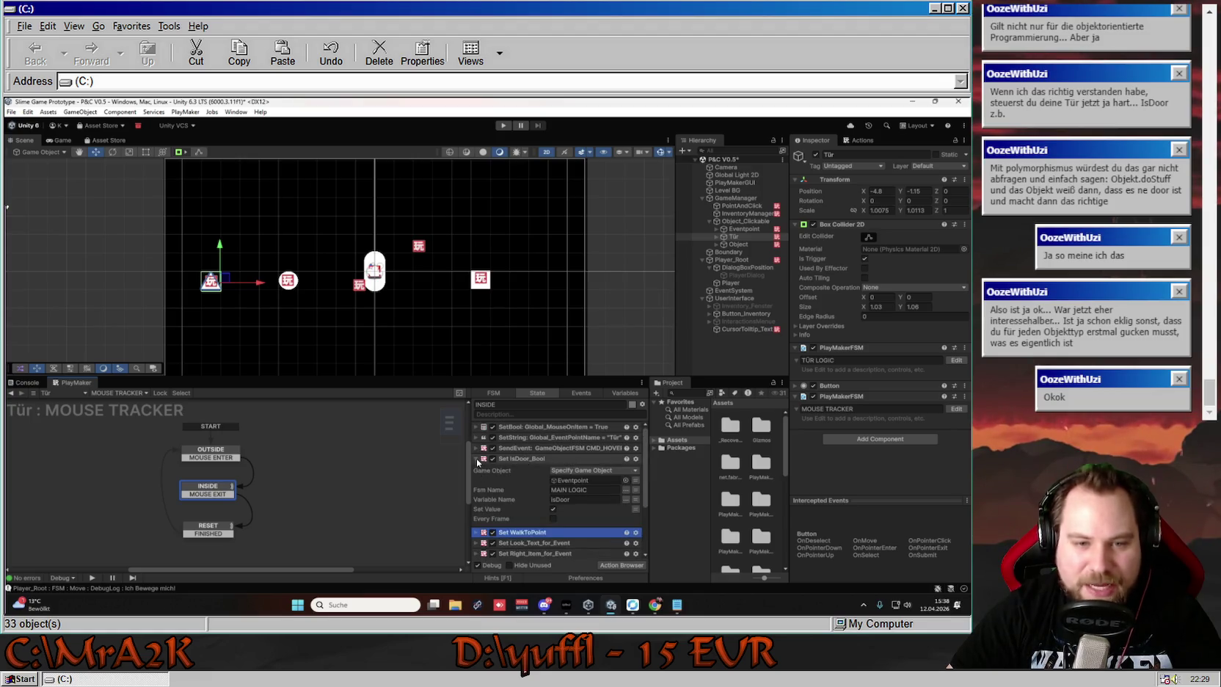
left_click(476, 459)
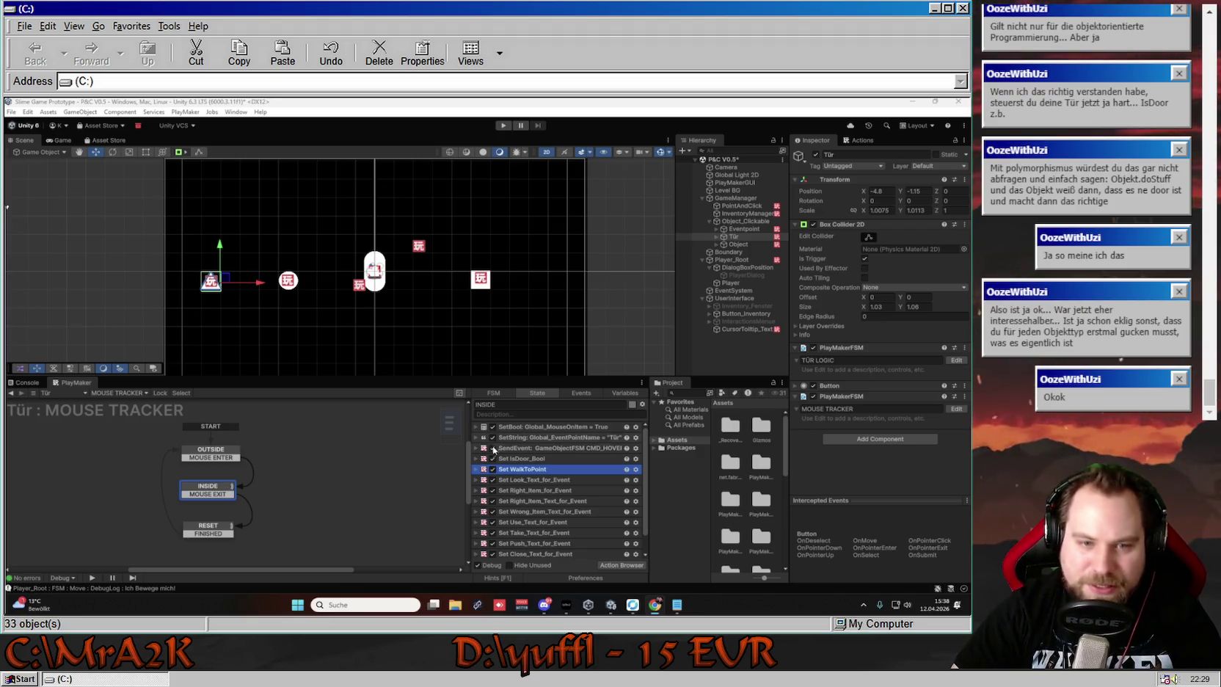
Expand Set WalkToPoint and Set IsDoor_Bool settings and bring up the Actions browser
left_click(475, 470)
left_click(476, 469)
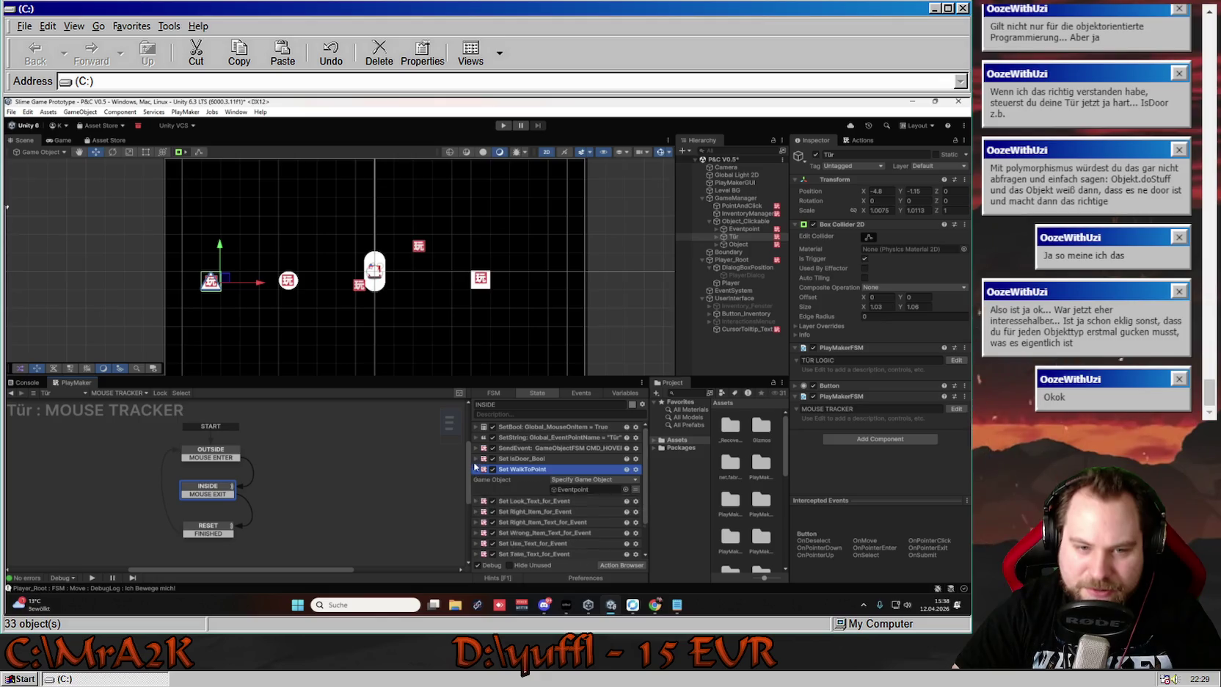
left_click(476, 459)
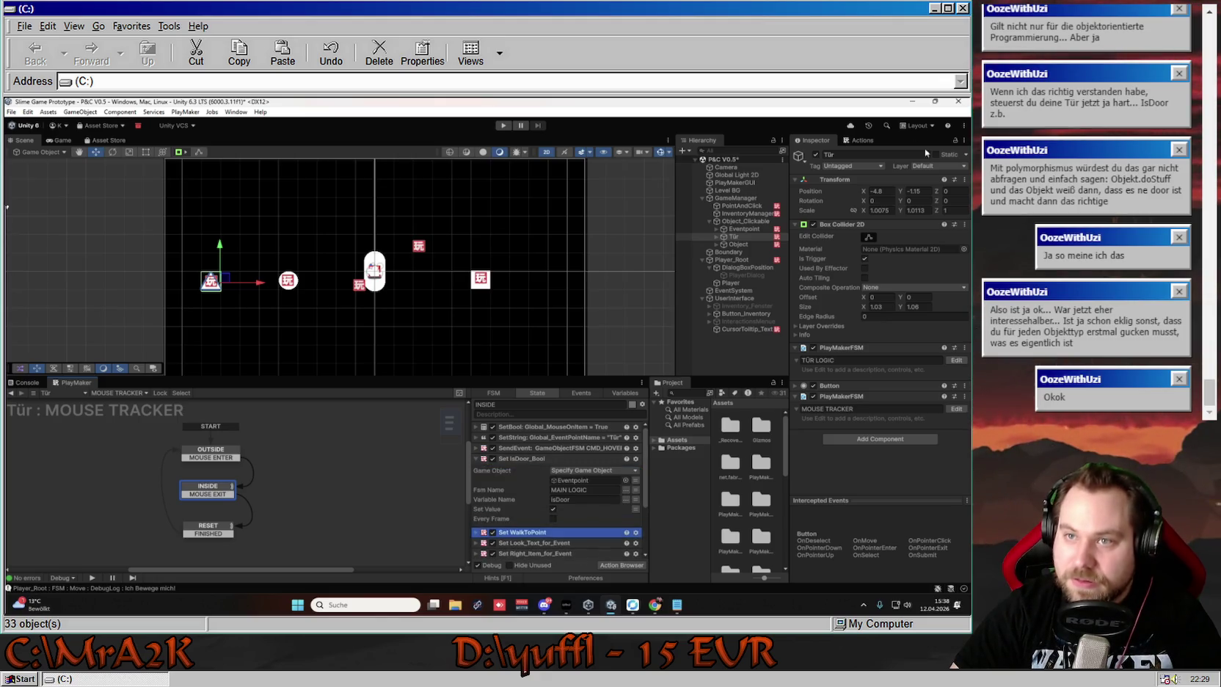
left_click(858, 139)
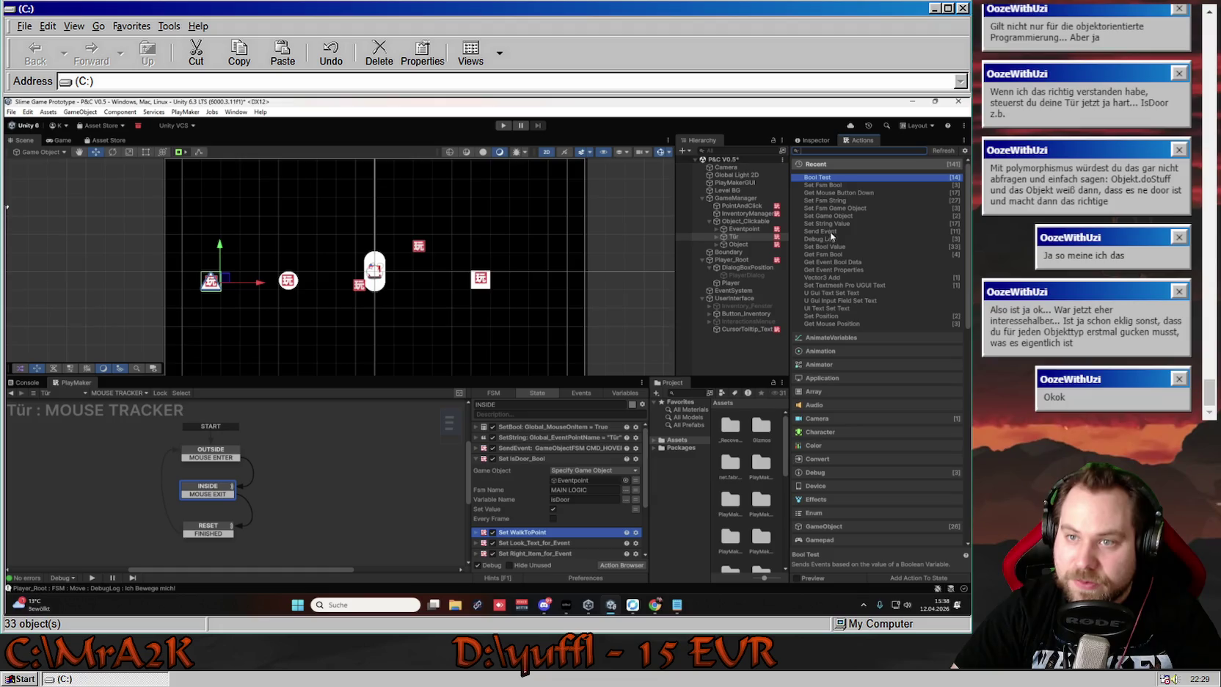
key("alt+Tab")
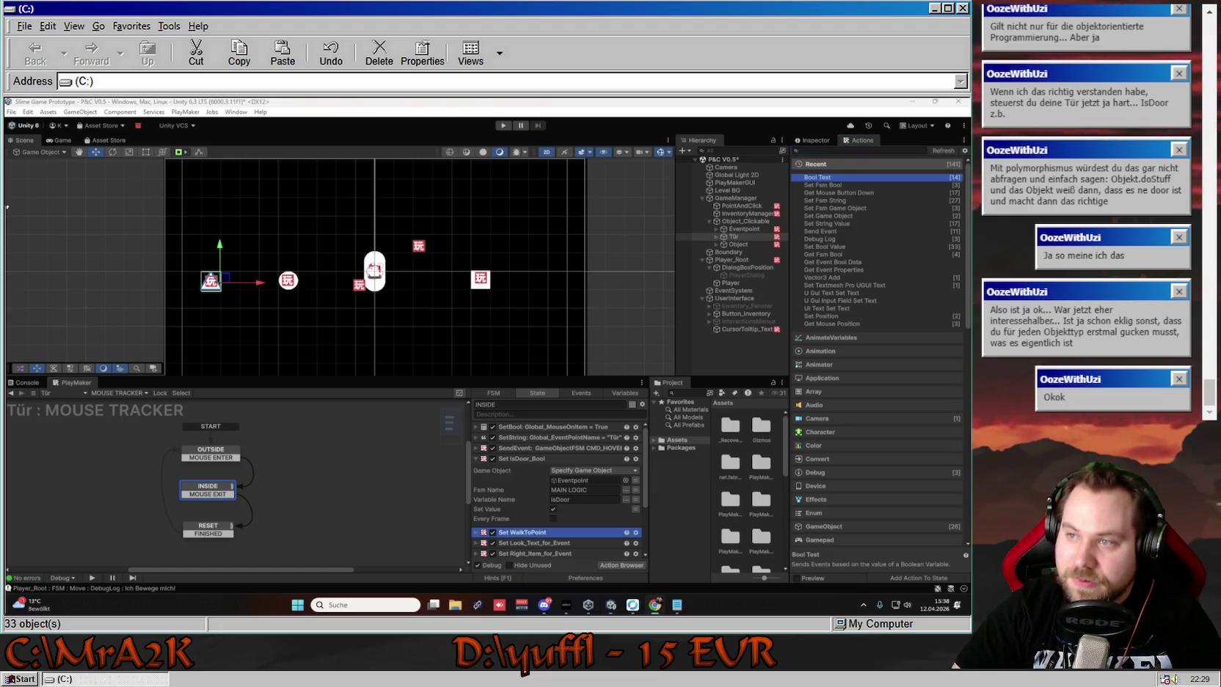
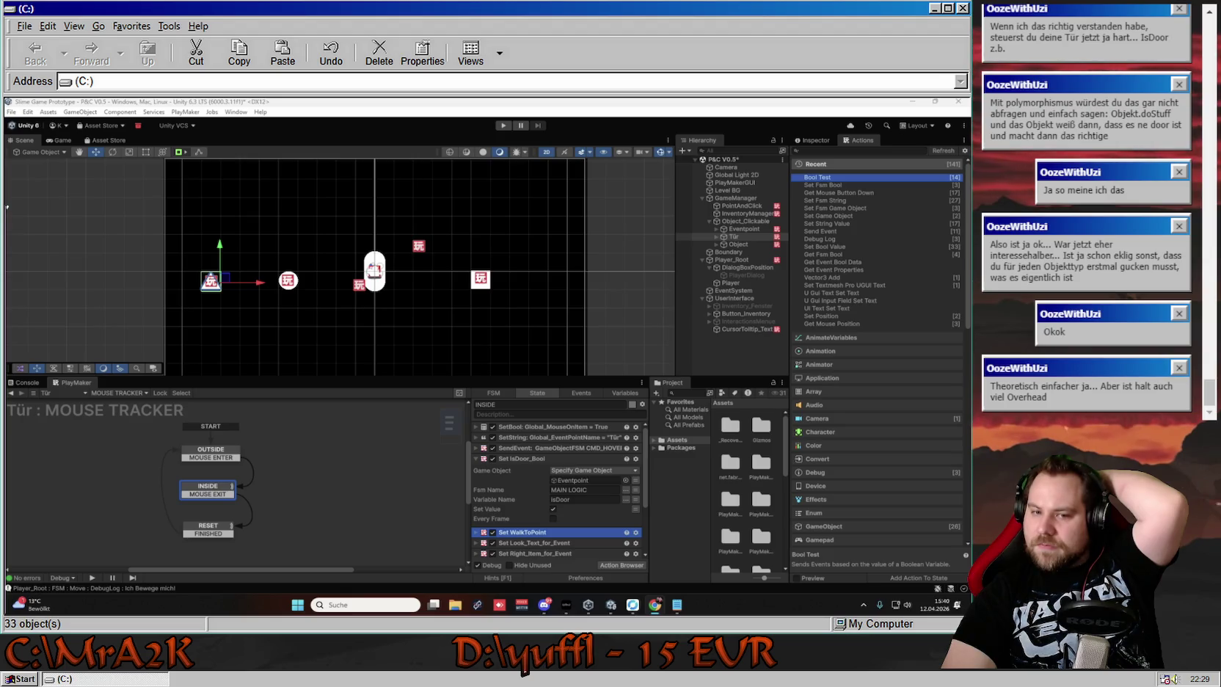
Leave Set Value unchecked on the Set IsDoor_Bool action and show Tür's components
left_click(635, 510)
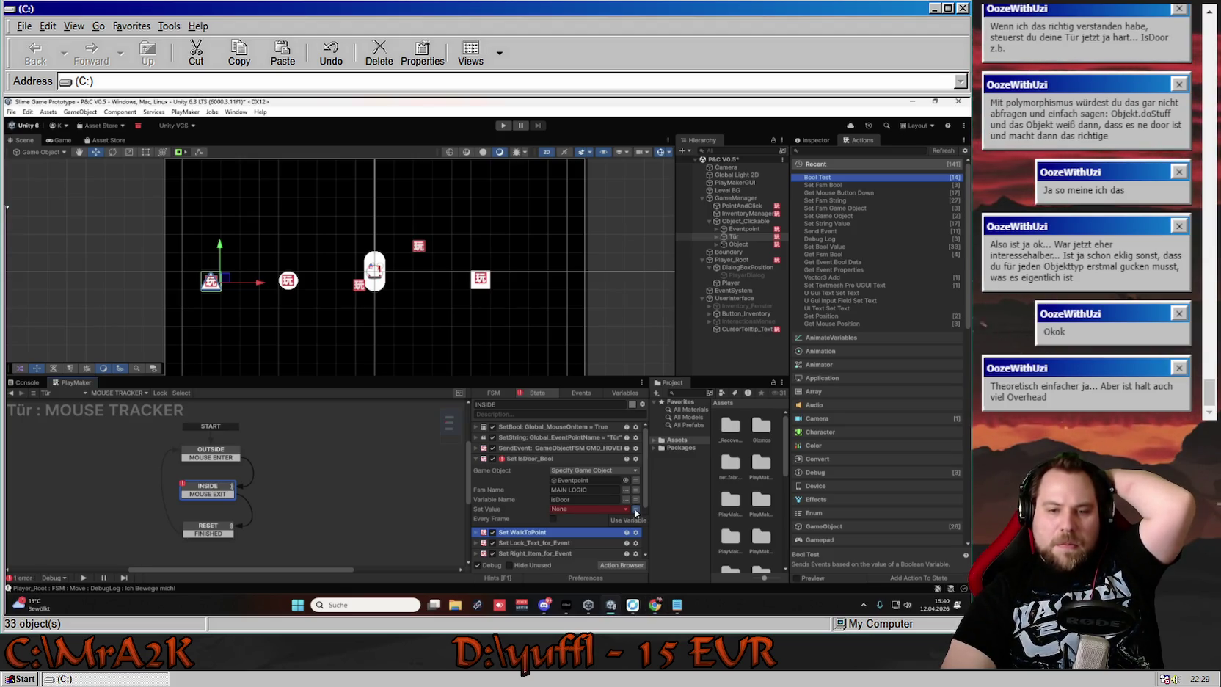
left_click(635, 519)
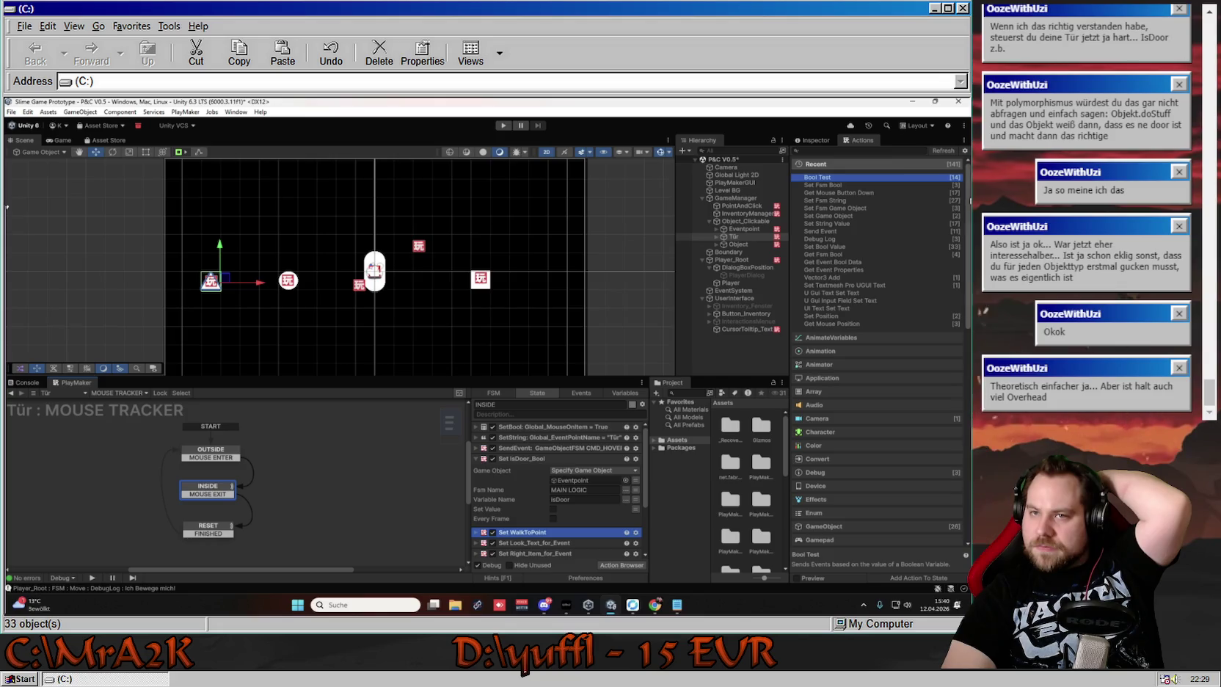
left_click(830, 141)
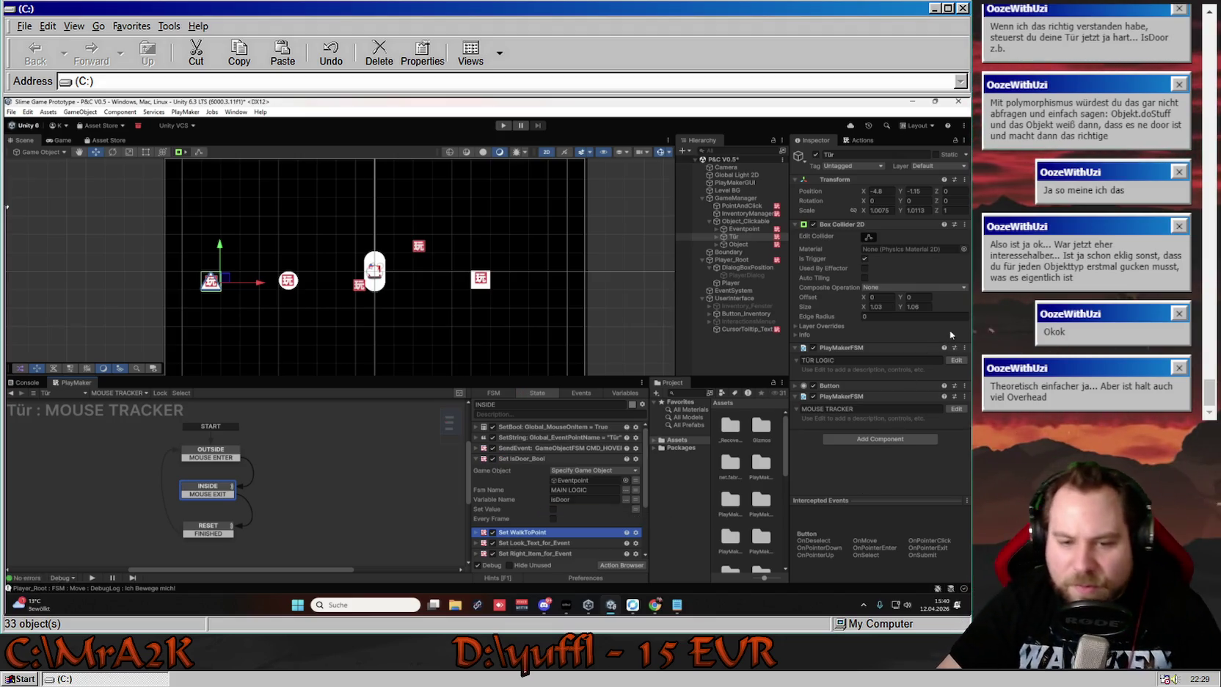
Tick Set Value so Set IsDoor_Bool sets IsDoor to true, then bring up the Notepad bug list
left_click(553, 508)
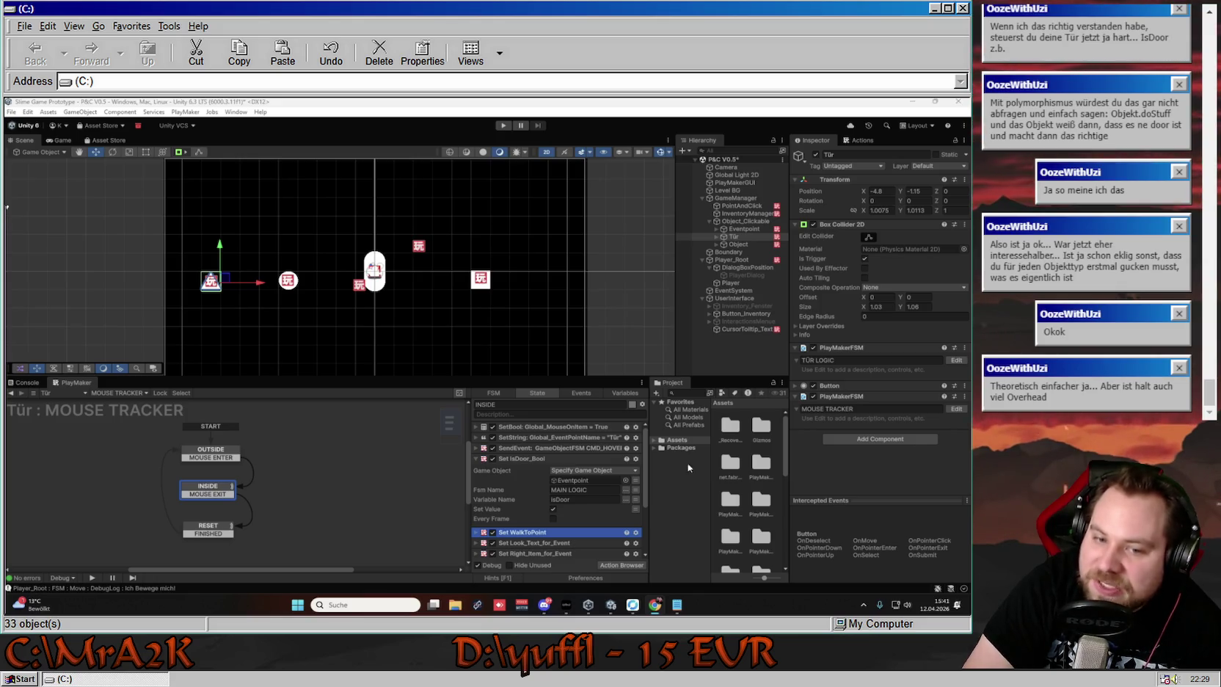
left_click(636, 508)
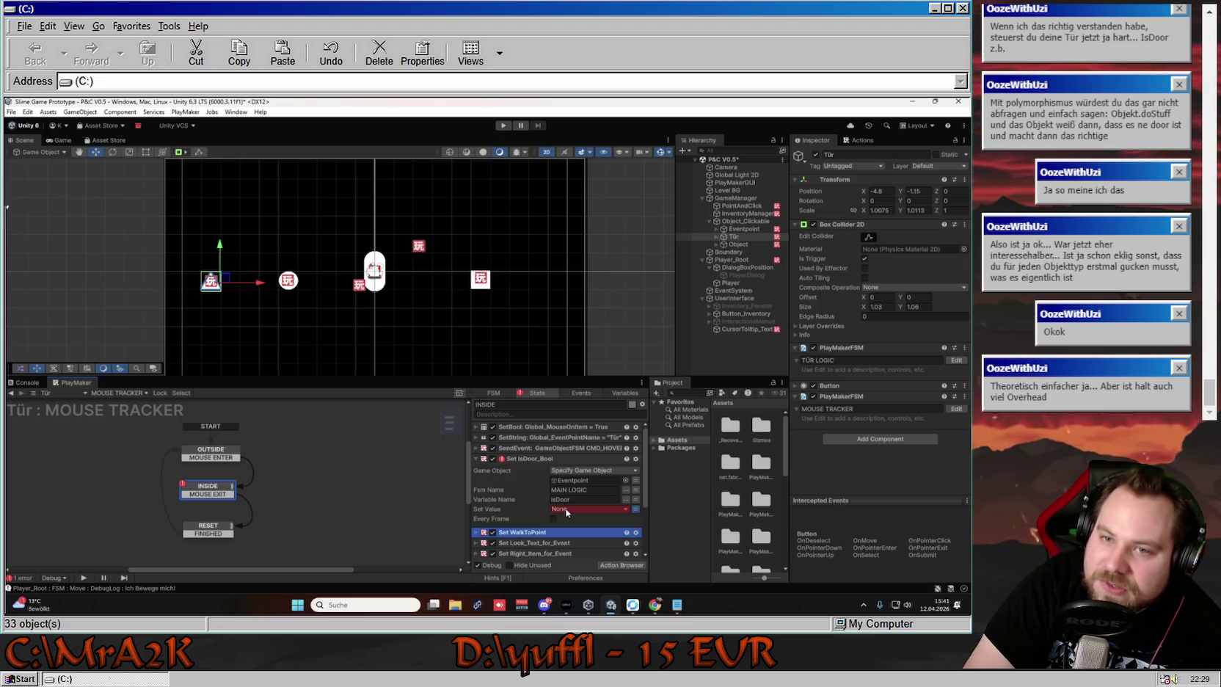
left_click(635, 509)
left_click(553, 509)
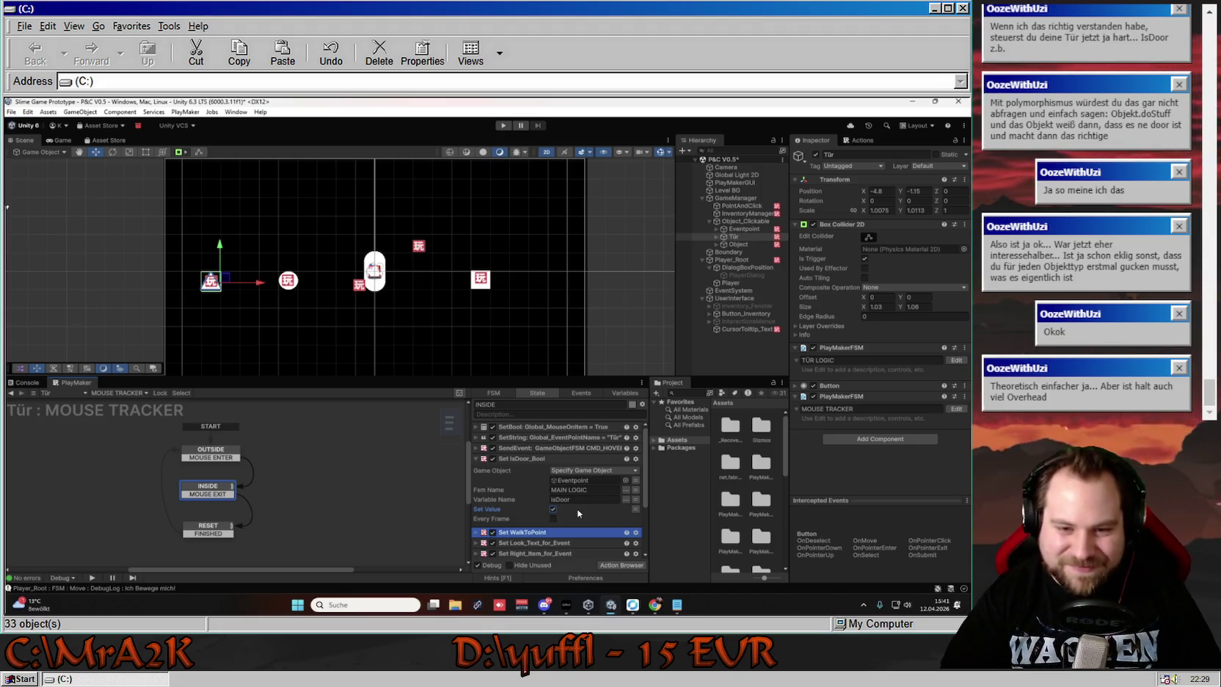
left_click(676, 604)
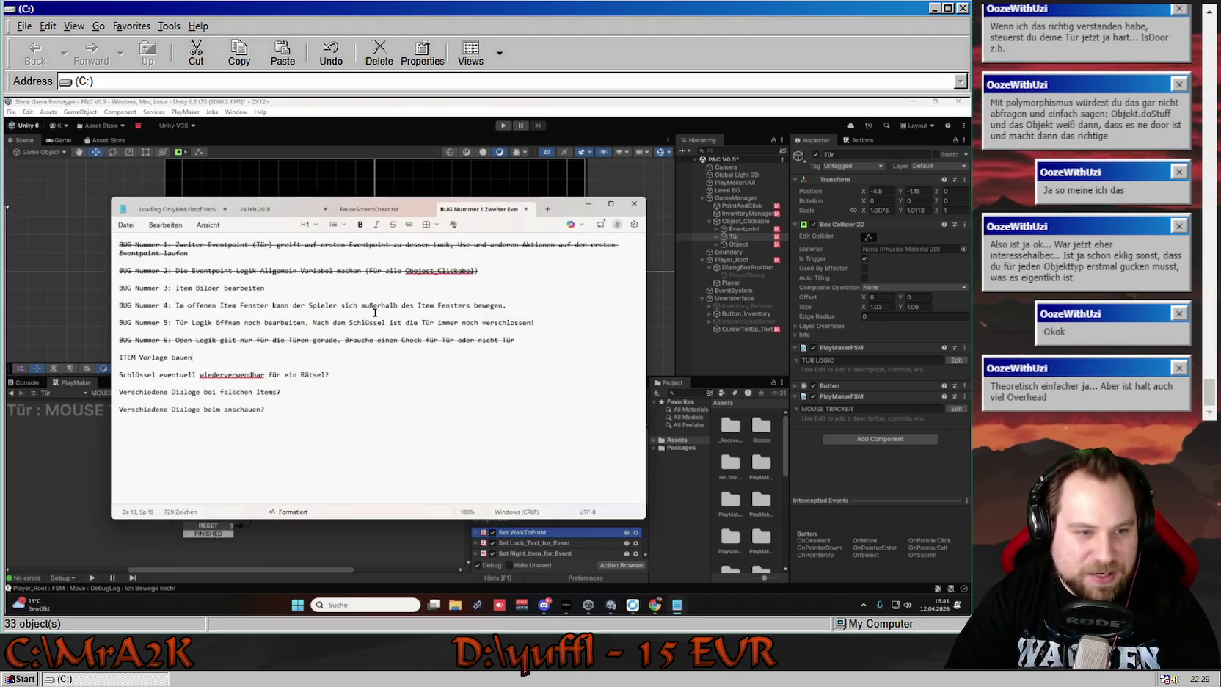
Append the note 'Wichtige Bool Variablen im Inspector darstellen (Siehe Gemini)' to the bug list
left_click(332, 415)
key("Return")
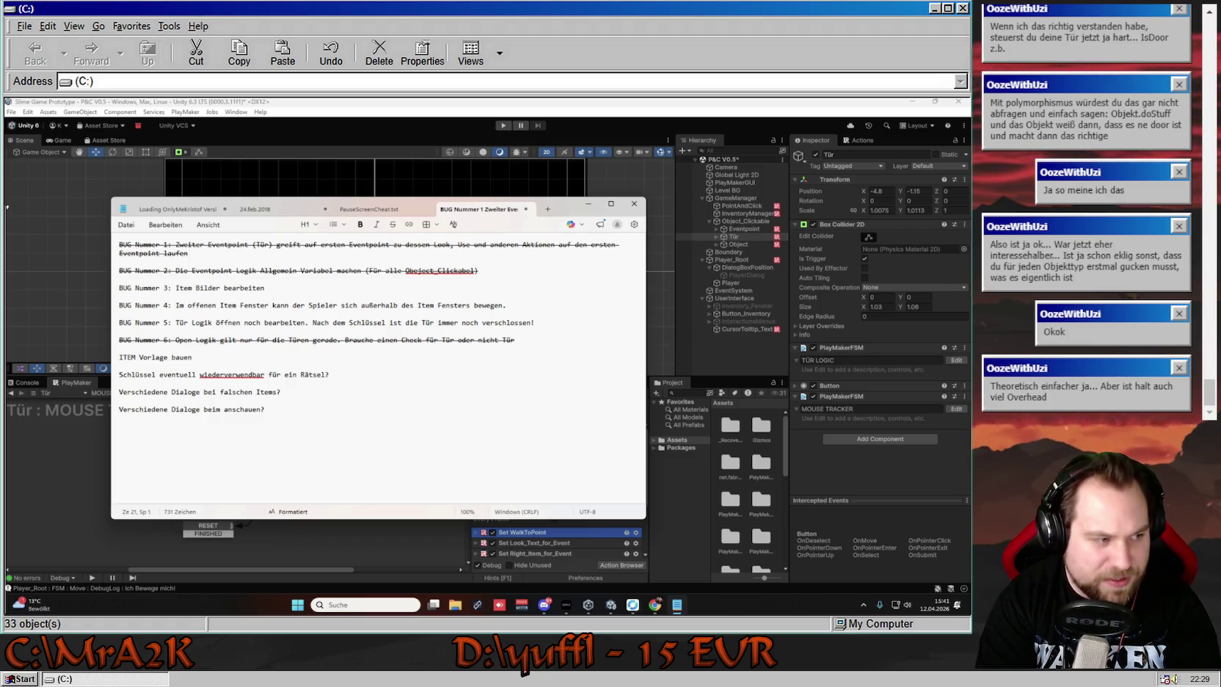
type("Va")
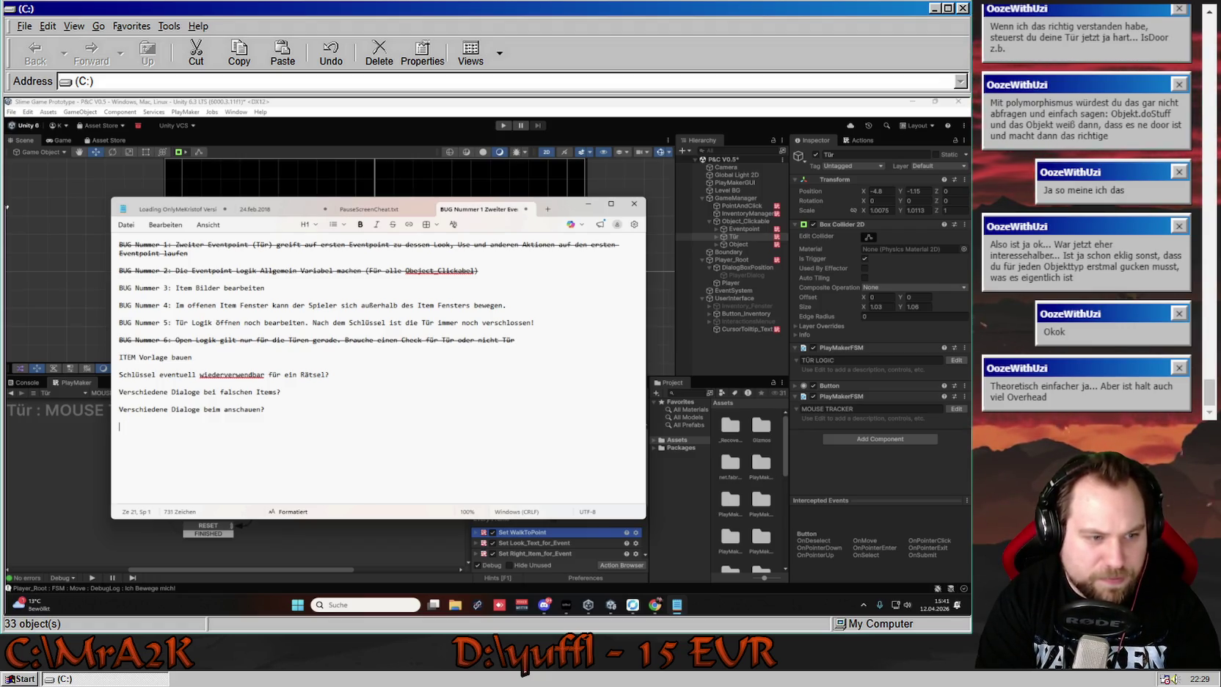
type("riabl")
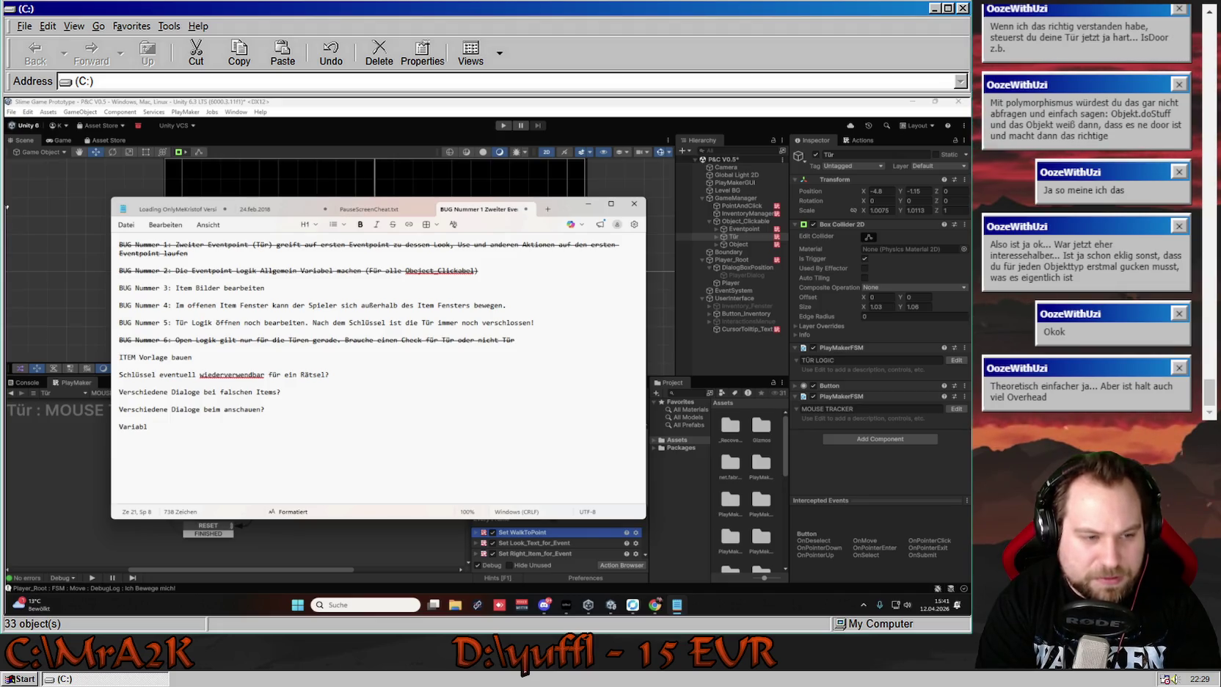
type("en")
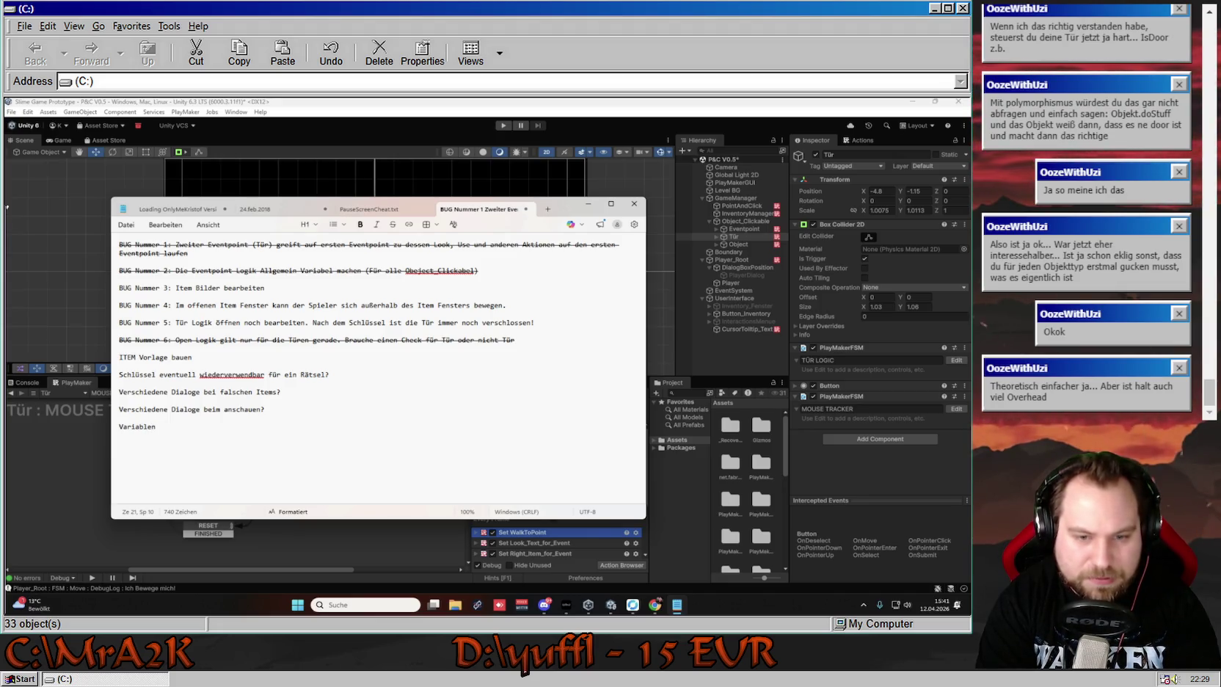
key("BackSpace")
key("BackSpace")
key("BackSpace")
type("BoolV")
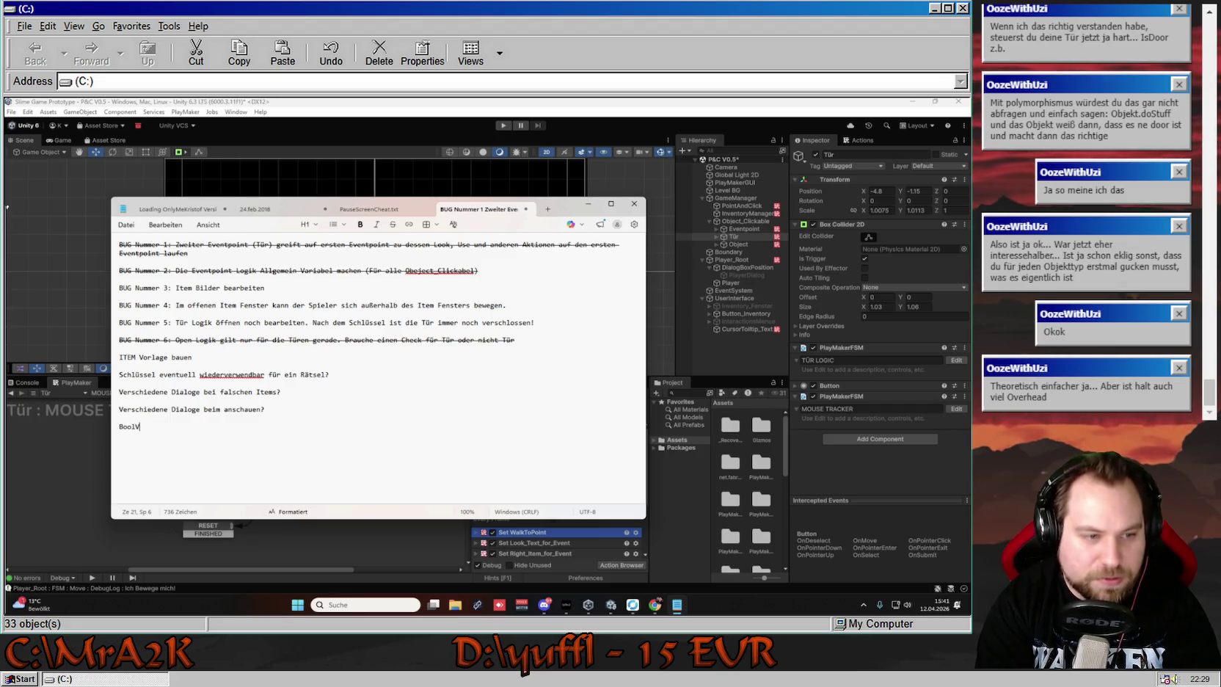
key("BackSpace")
type("Varia")
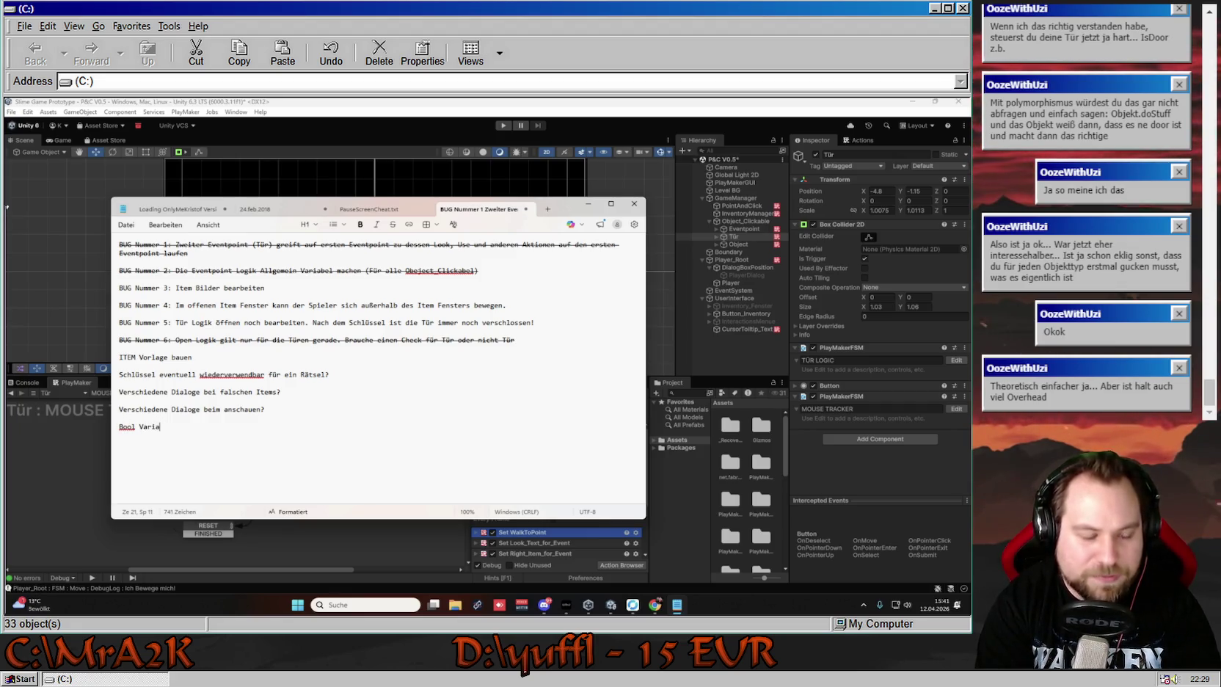
key("BackSpace")
key("BackSpace")
key("BackSpace")
type("Wichtige V")
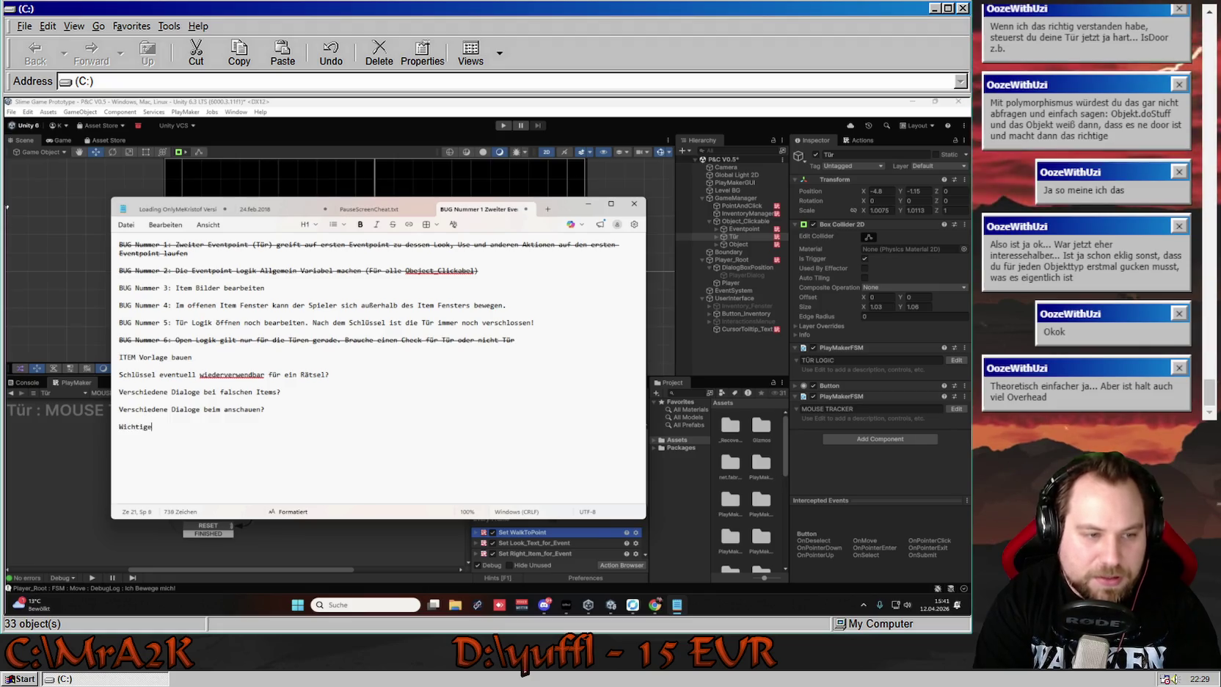
key("BackSpace")
type("Bool W")
type("Variablen")
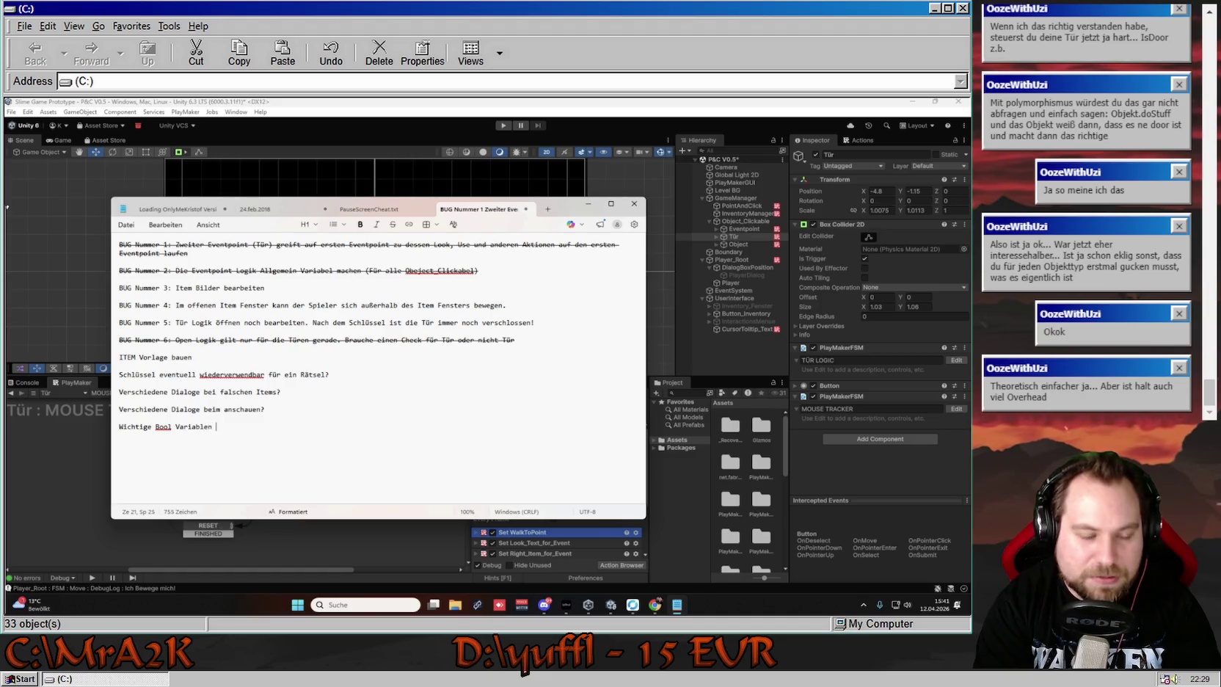
type("Inspect")
type("or darstellke")
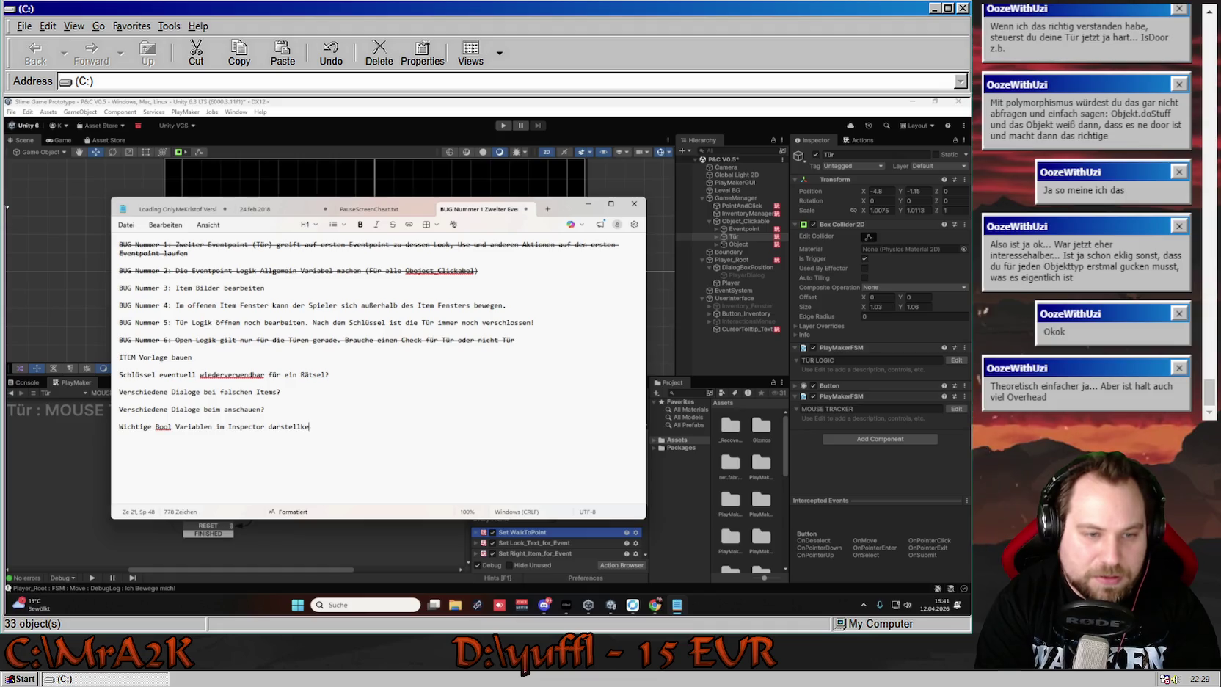
type("nhe Gemini)")
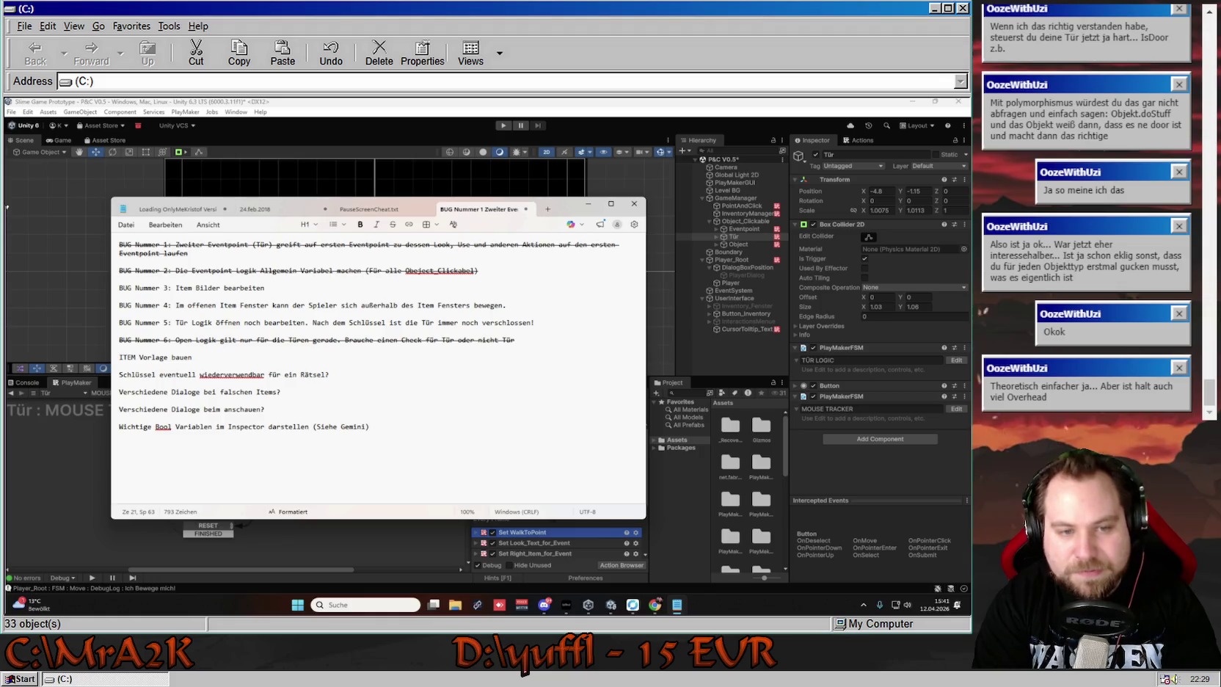
left_click(684, 500)
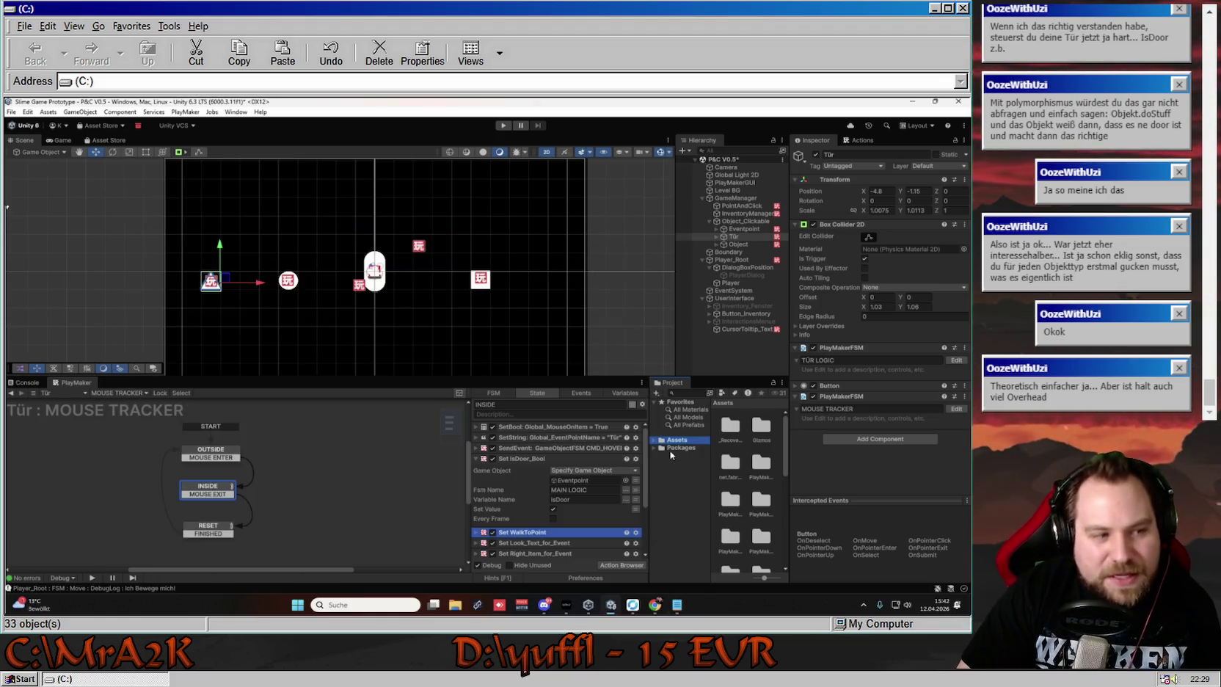
Fold Set IsDoor_Bool, mark BUG Nummer 6 in the notes, and reopen Eventpoint's MAIN LOGIC
left_click(477, 458)
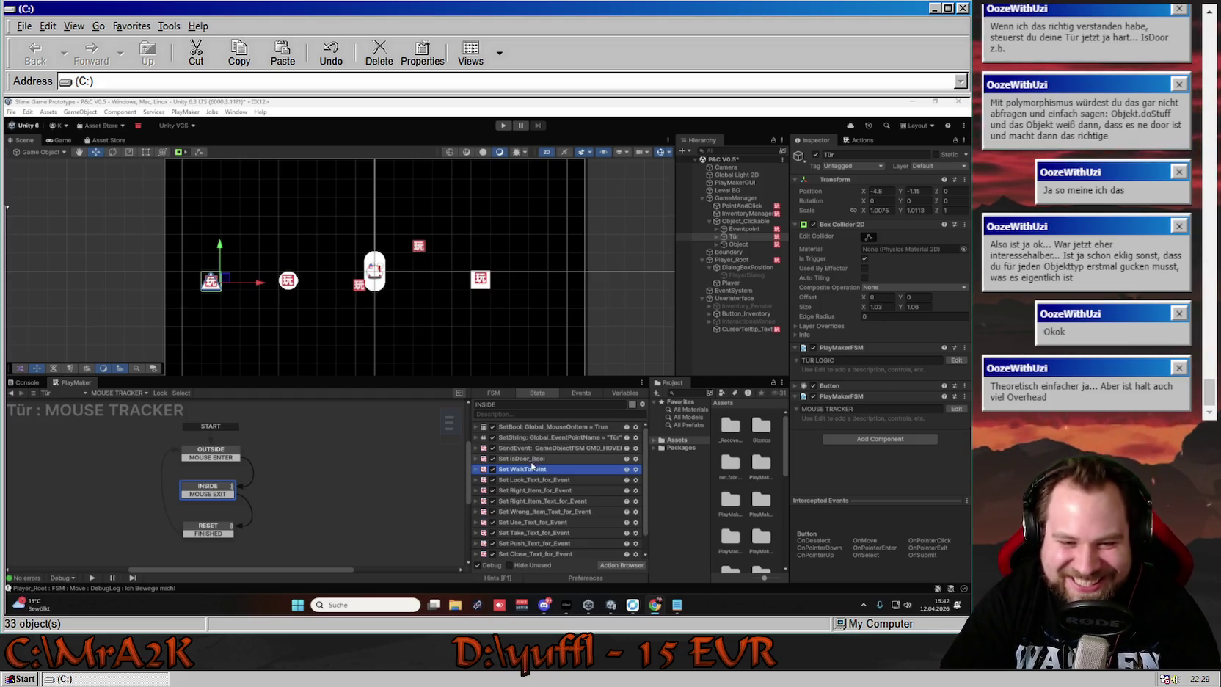
scroll(533, 466, "down", 1)
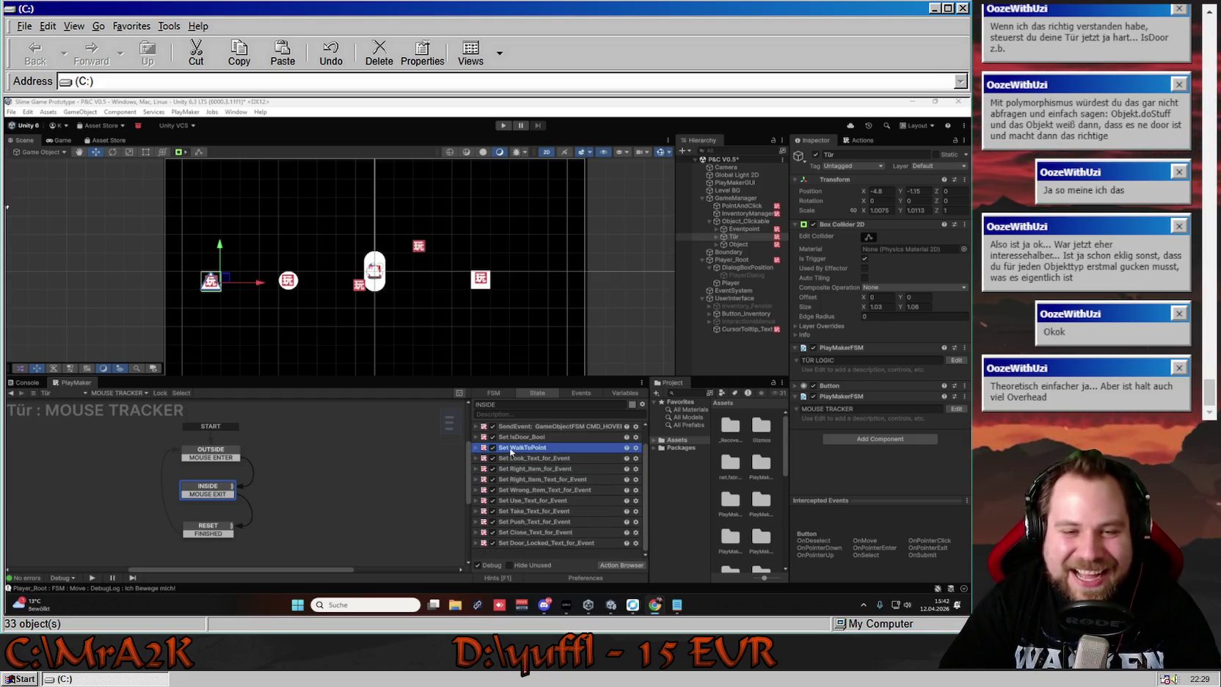
left_click(675, 604)
mouse_move(189, 339)
left_mouse_down()
mouse_move(520, 339)
mouse_move(121, 339)
mouse_move(521, 339)
left_mouse_up()
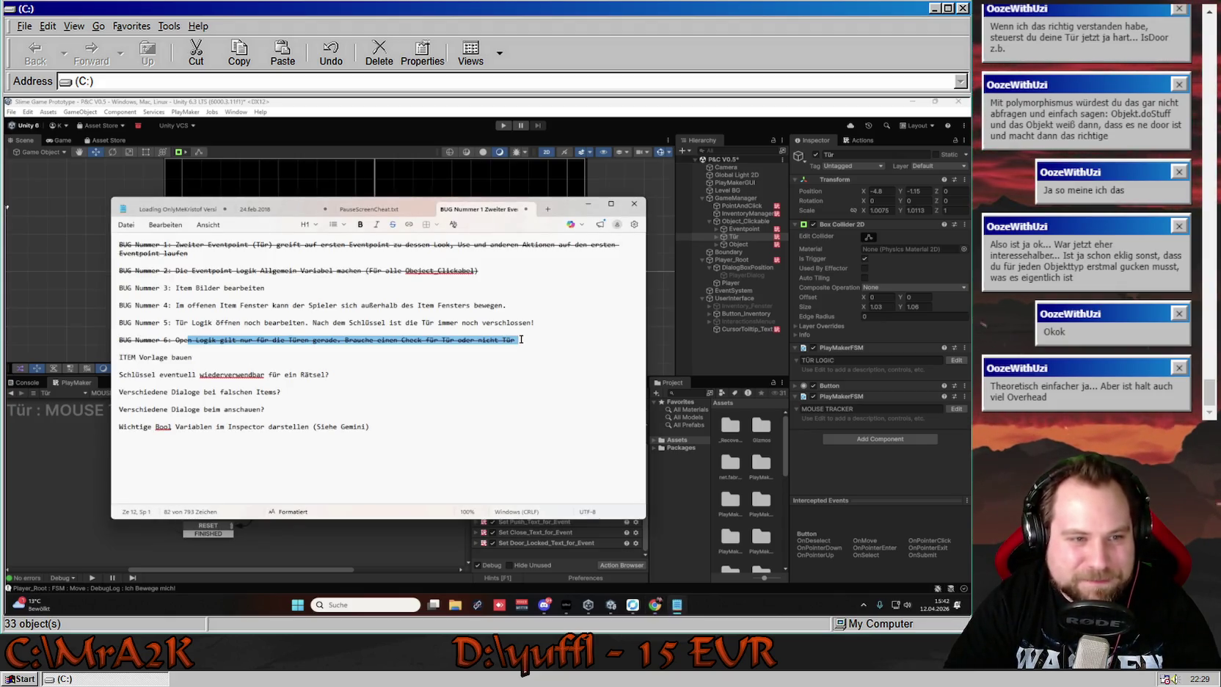
left_click(523, 387)
left_click(398, 546)
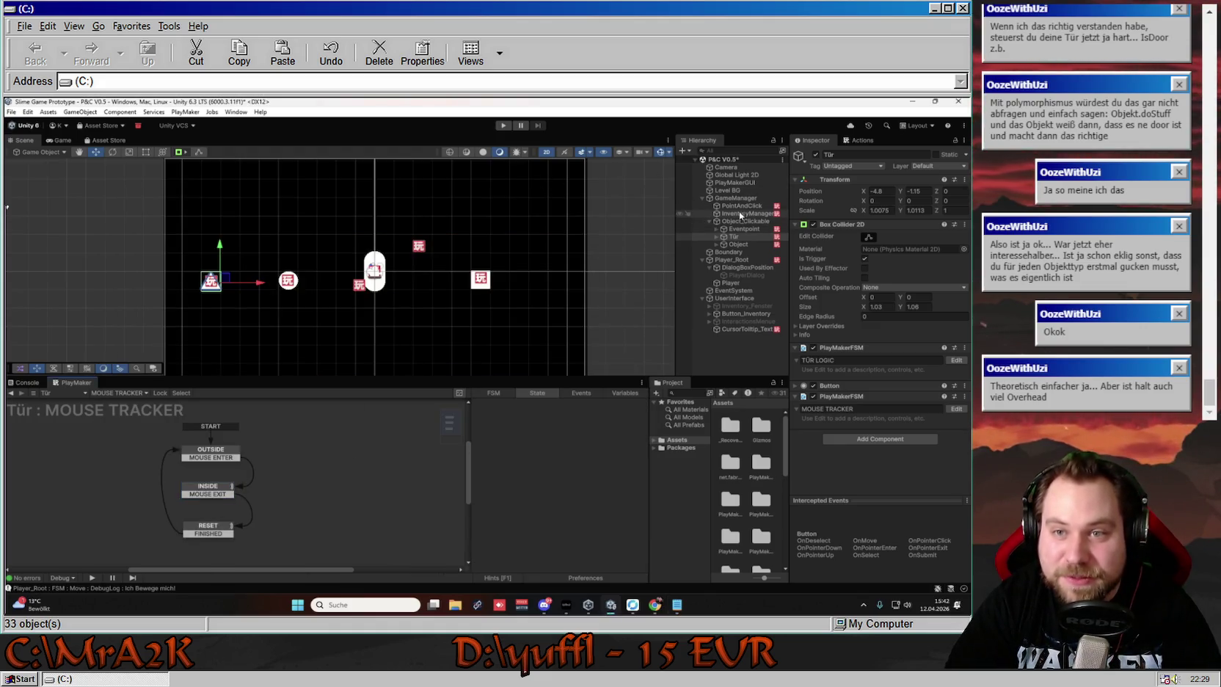
left_click(752, 229)
left_click(300, 472)
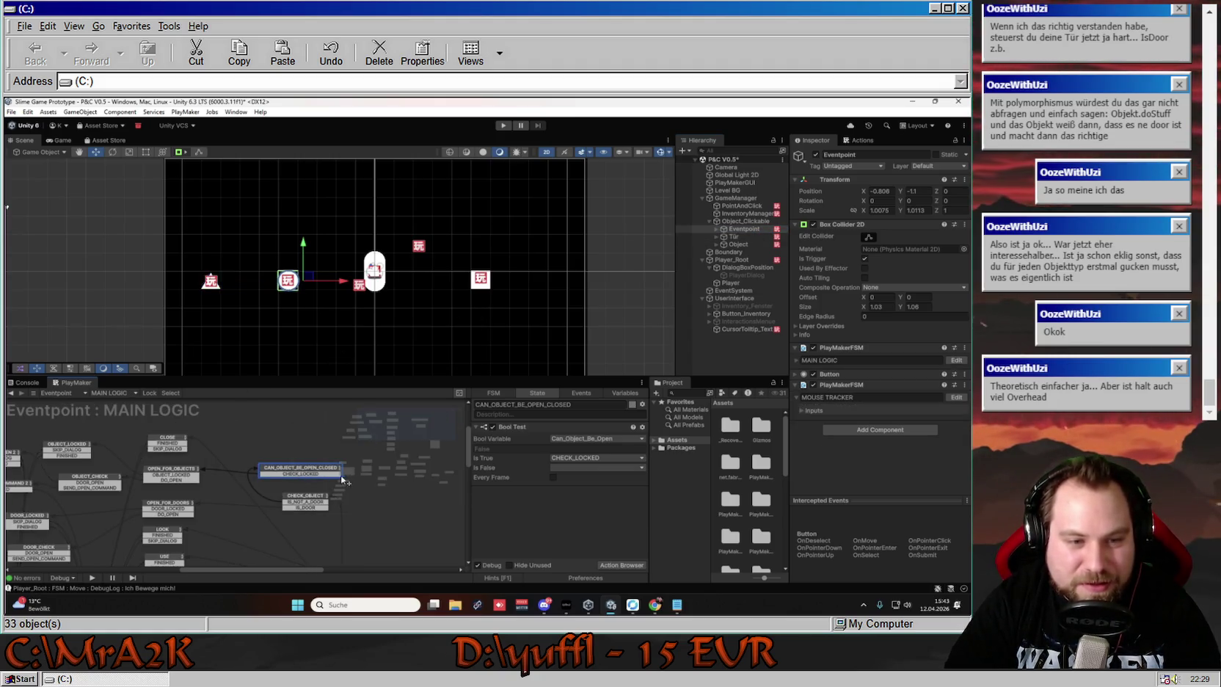
scroll(304, 480, "right", 1)
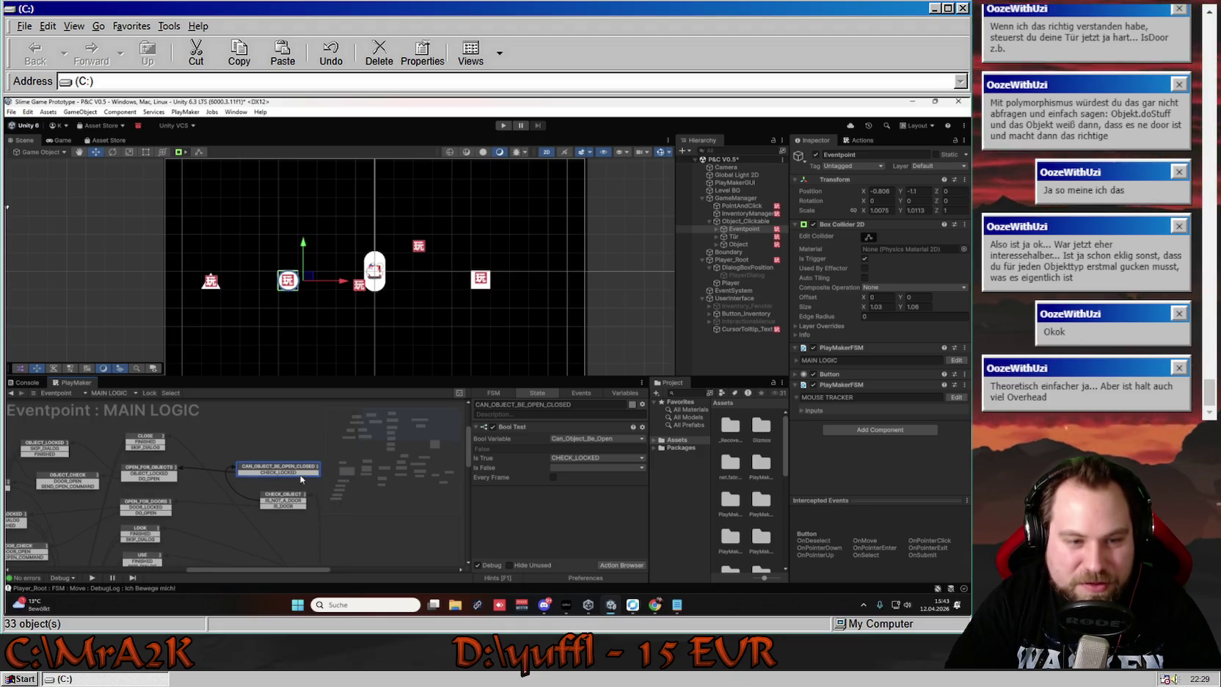
scroll(223, 464, "left", 3)
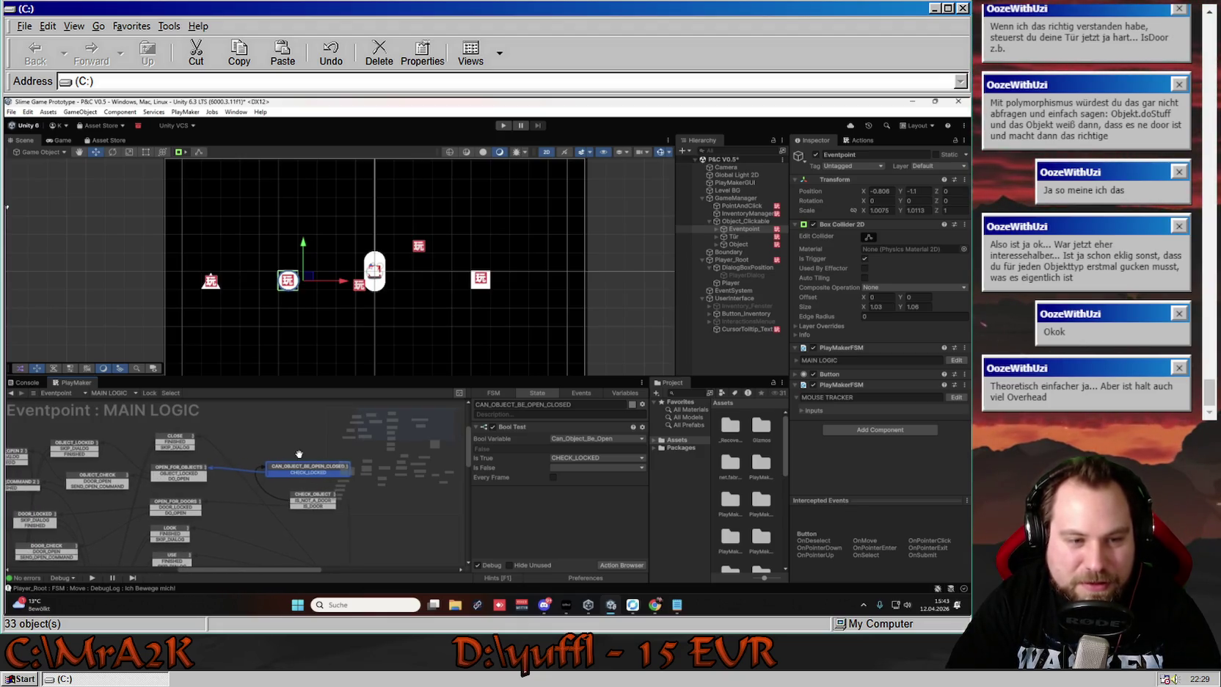
scroll(273, 507, "down", 3)
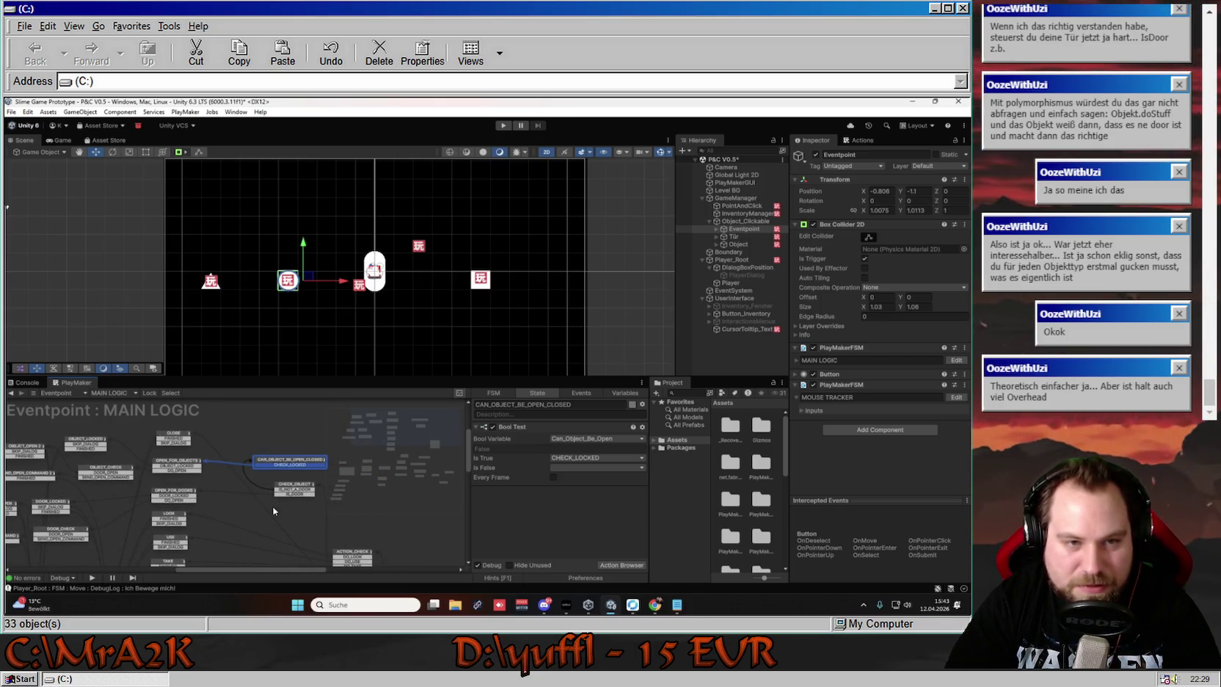
scroll(275, 484, "left", 3)
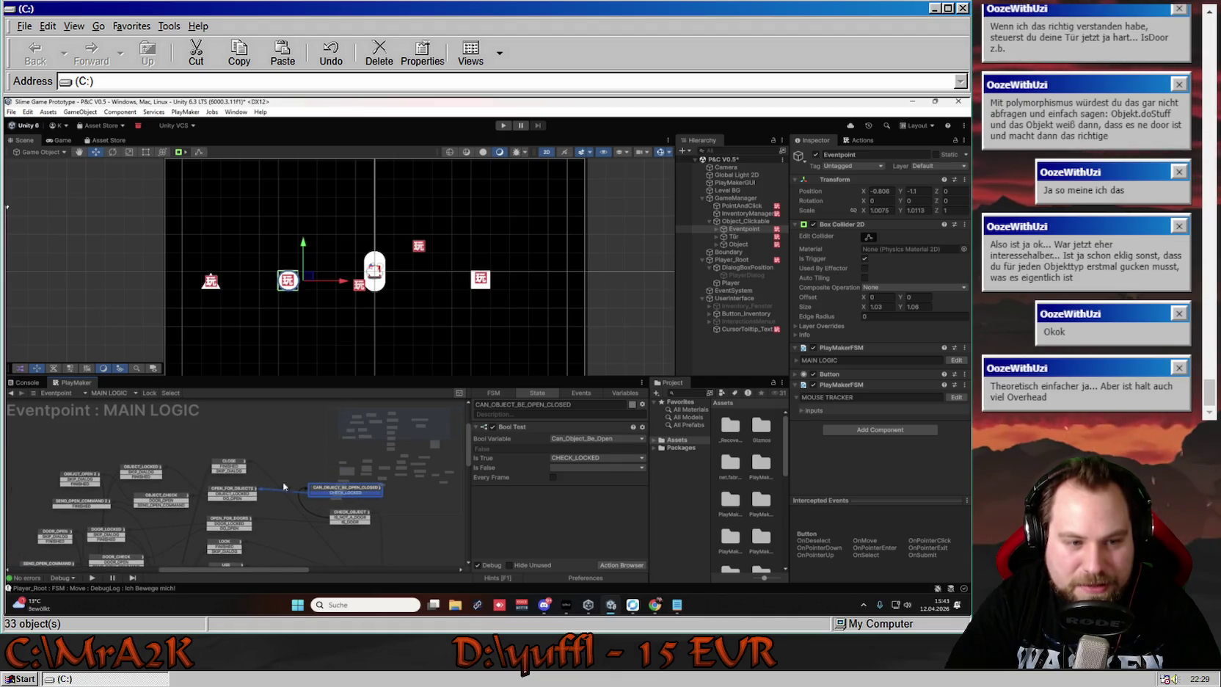
scroll(250, 480, "right", 3)
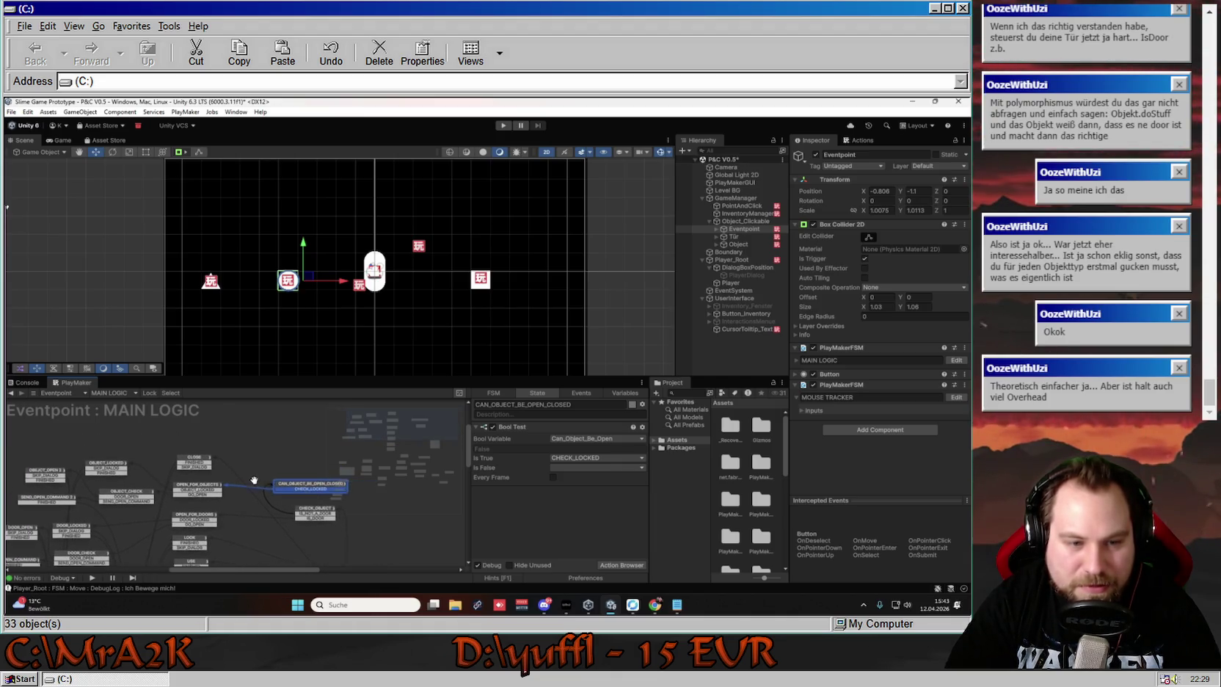
scroll(277, 481, "down", 3)
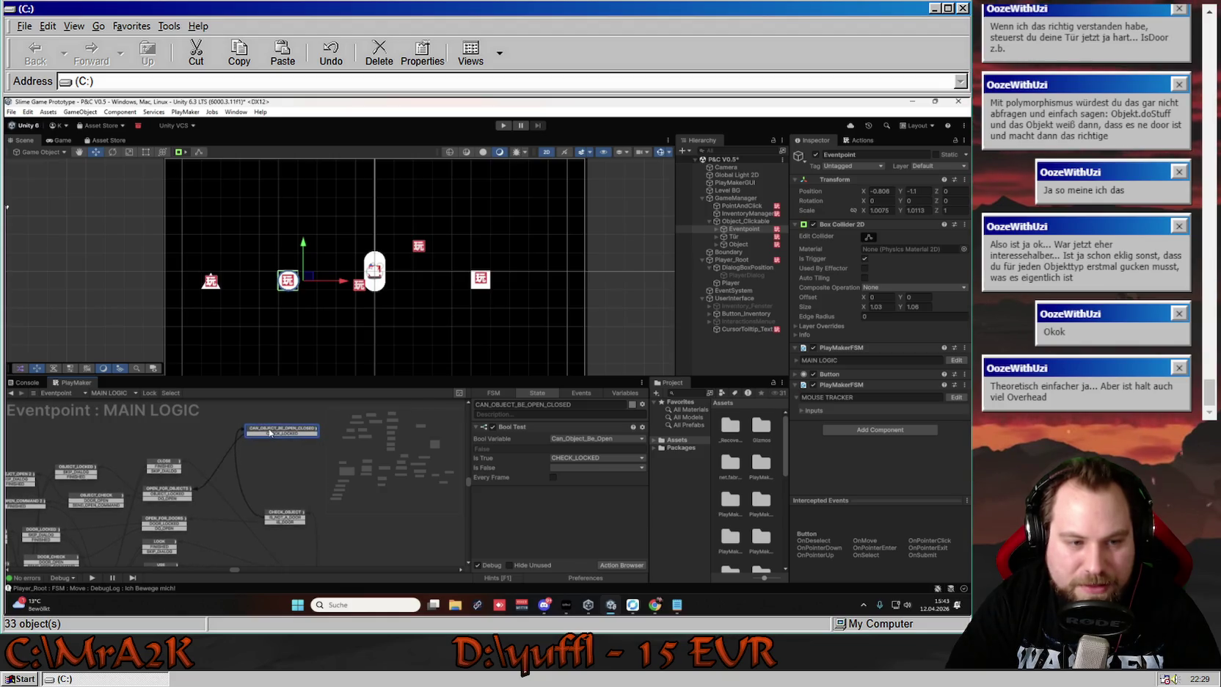
scroll(287, 436, "left", 5)
scroll(295, 441, "left", 1)
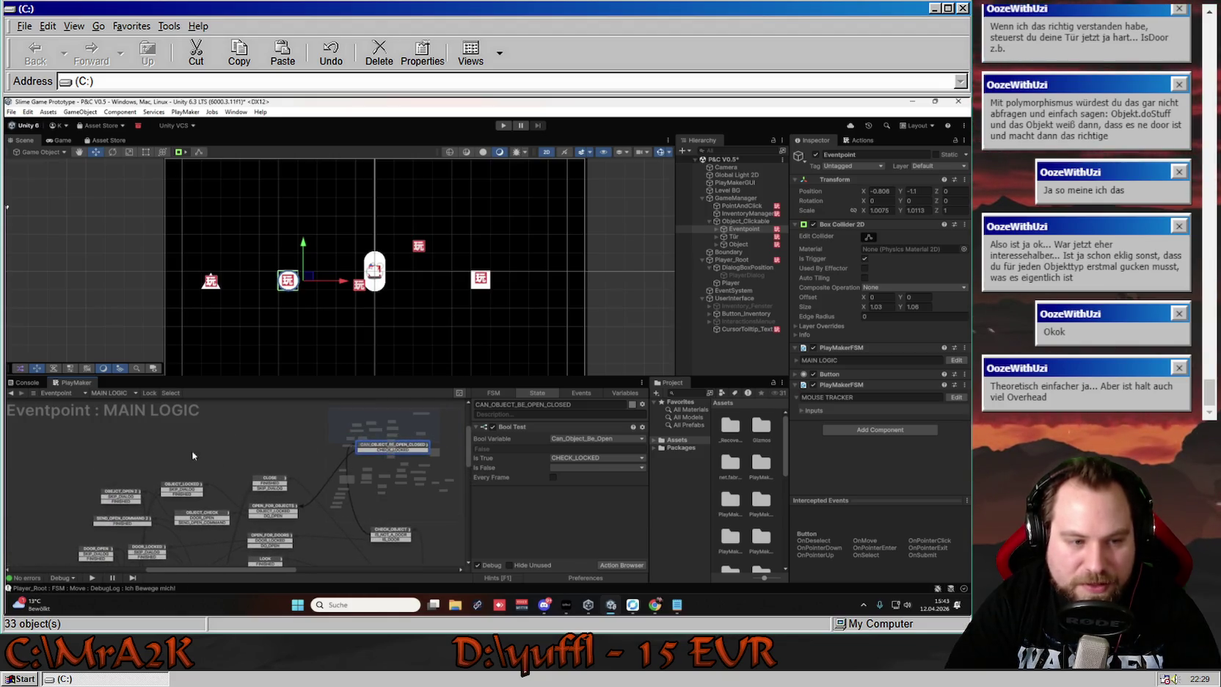
right_click(165, 451)
Create the empty Zustand 1 state in the MAIN LOGIC graph and move it into place
left_click(236, 457)
left_click_drag(189, 453, 151, 462)
right_click(152, 460)
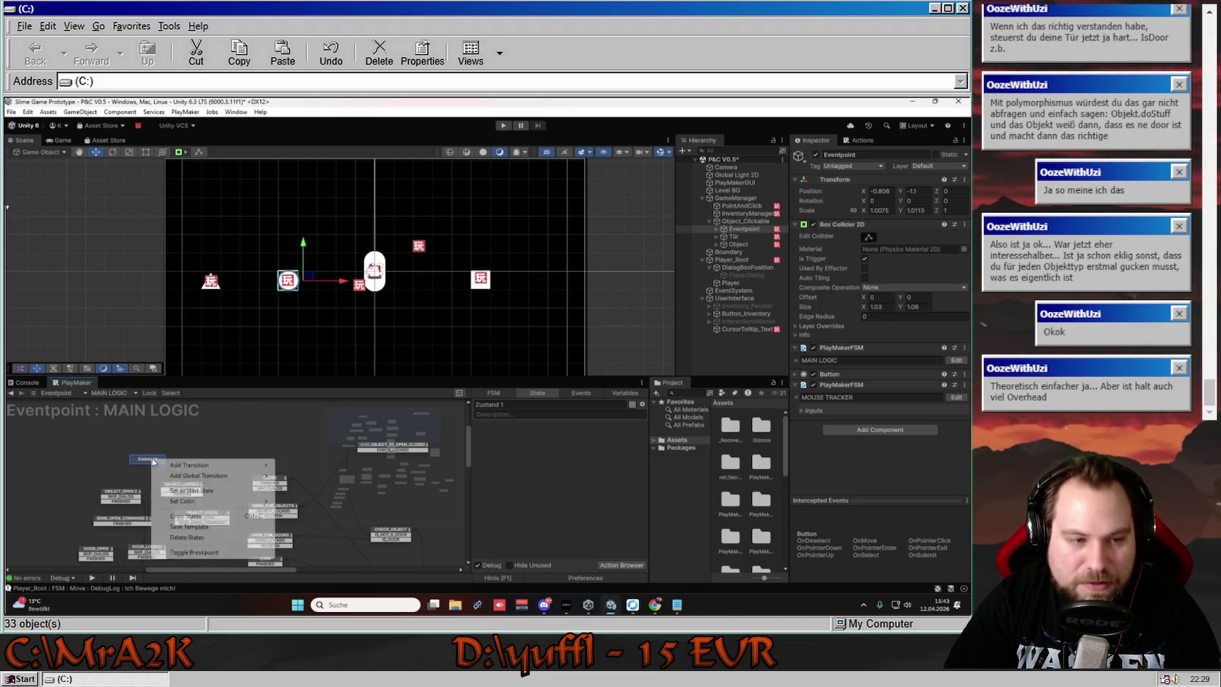
mouse_move(209, 465)
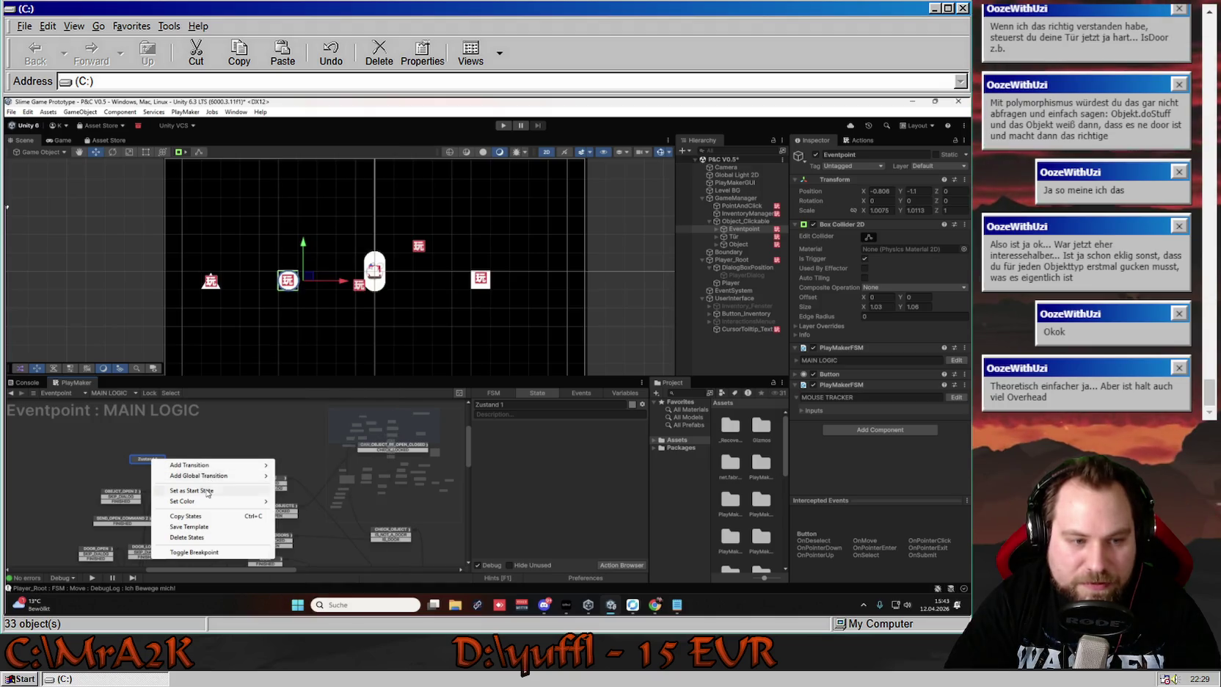
left_click(220, 490)
left_click_drag(218, 477, 235, 433)
left_click(147, 451)
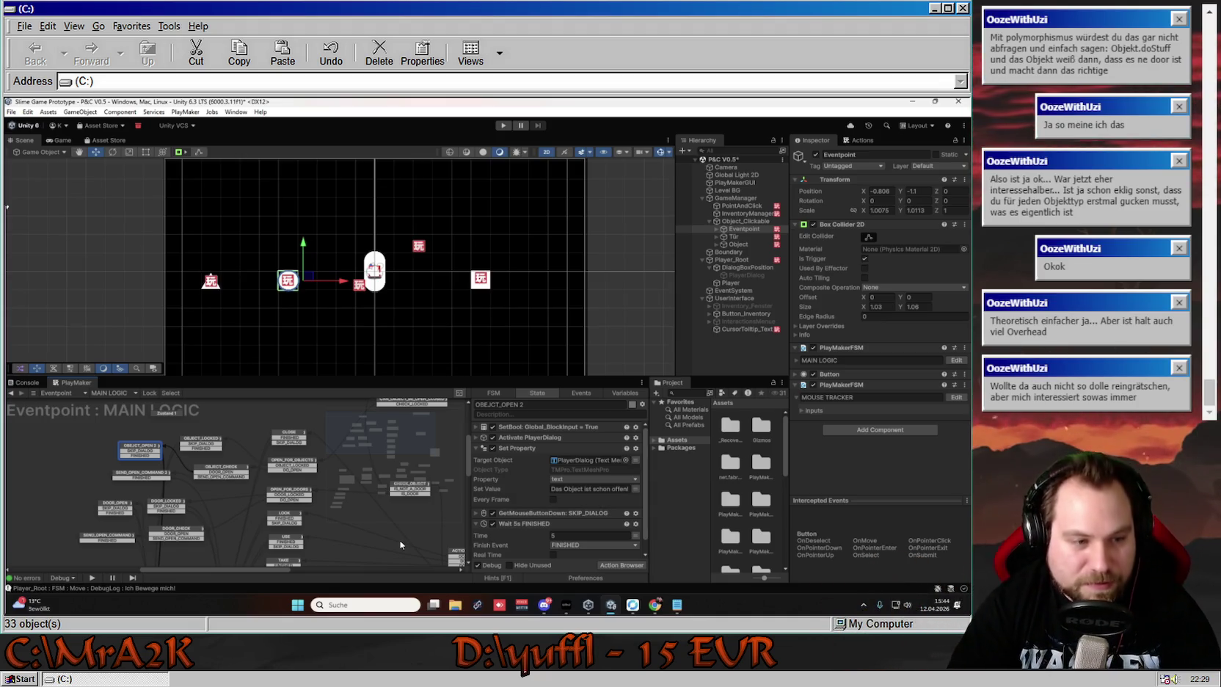
Select and copy all five OBJECT_OPEN 2 actions, from SetBool down to Wait 5s
mouse_move(185, 424)
left_mouse_down()
mouse_move(239, 451)
mouse_move(224, 432)
left_mouse_up()
left_click(219, 438)
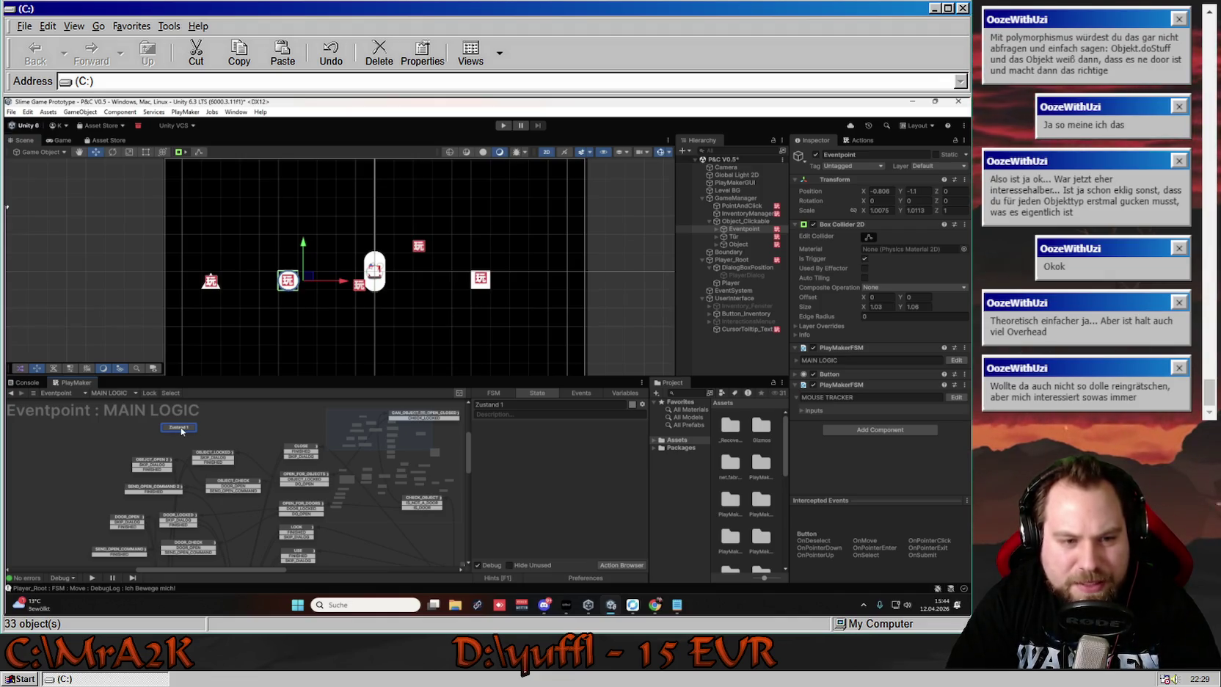
mouse_move(181, 431)
left_mouse_down()
mouse_move(203, 426)
mouse_move(187, 440)
left_mouse_up()
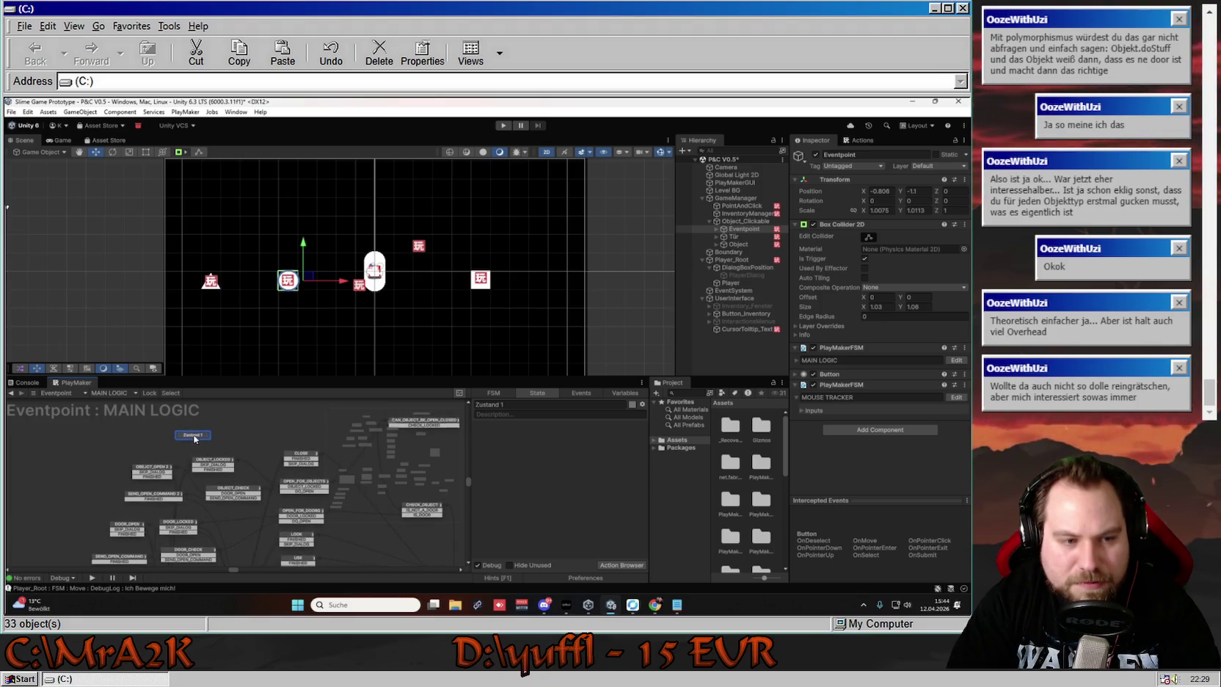
left_click(152, 474)
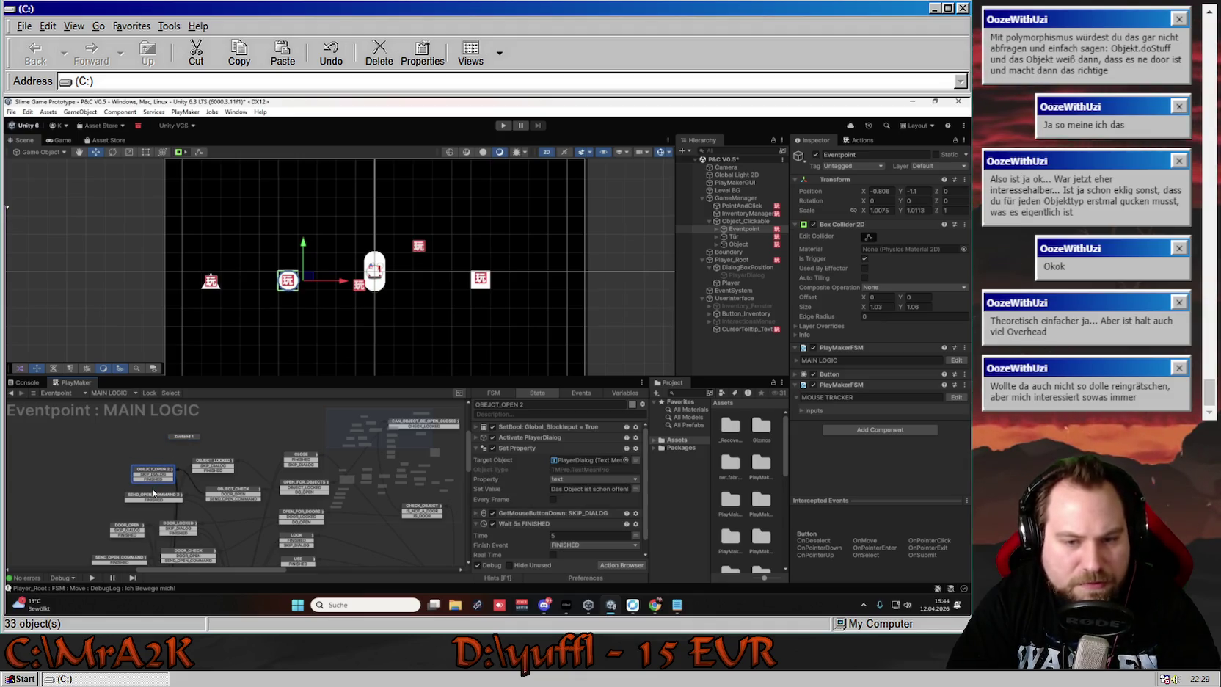
left_click(531, 428)
left_click(517, 447, "shift")
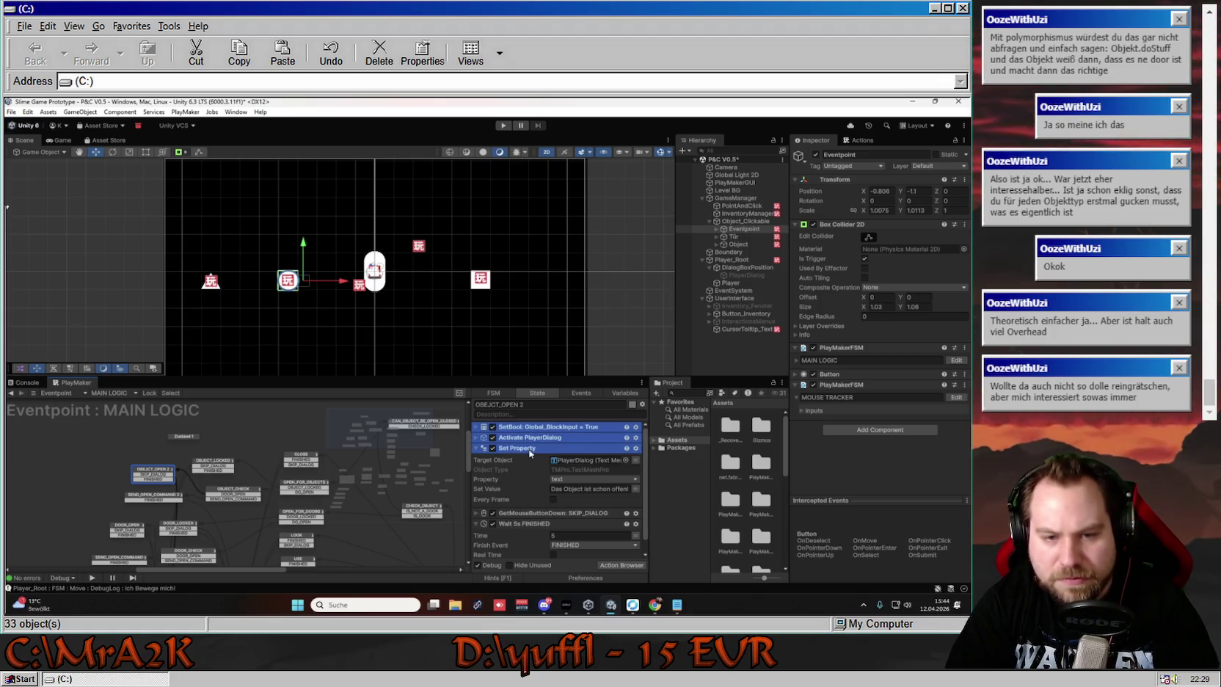
scroll(524, 469, "down", 1)
left_click(533, 507, "shift")
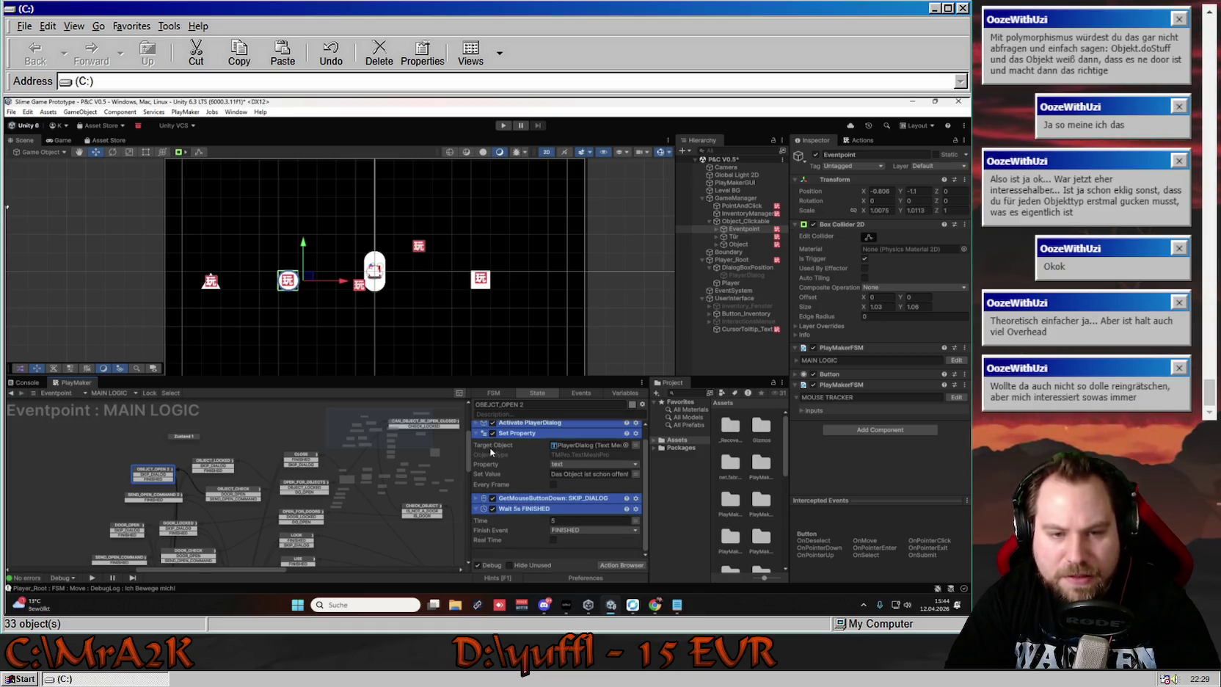
left_click(183, 436)
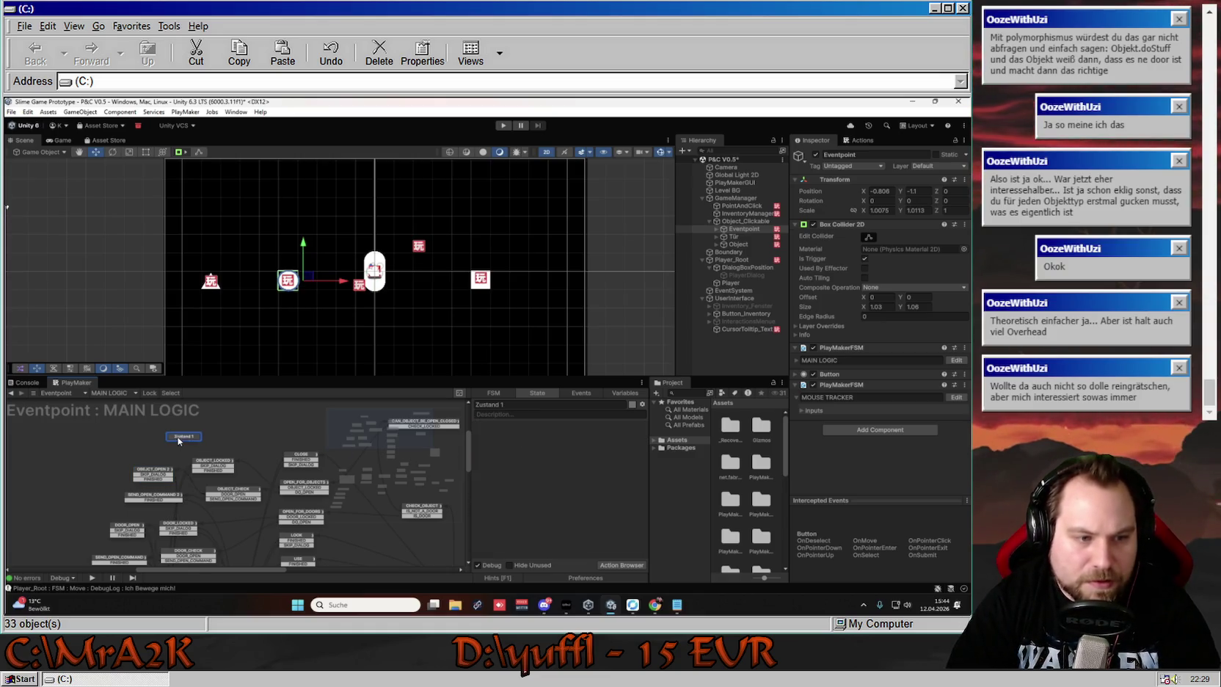
Paste the copied actions into Zustand 1 and rename the state CANT_OPEN_OBJECT
key("ctrl+v")
left_click(521, 406)
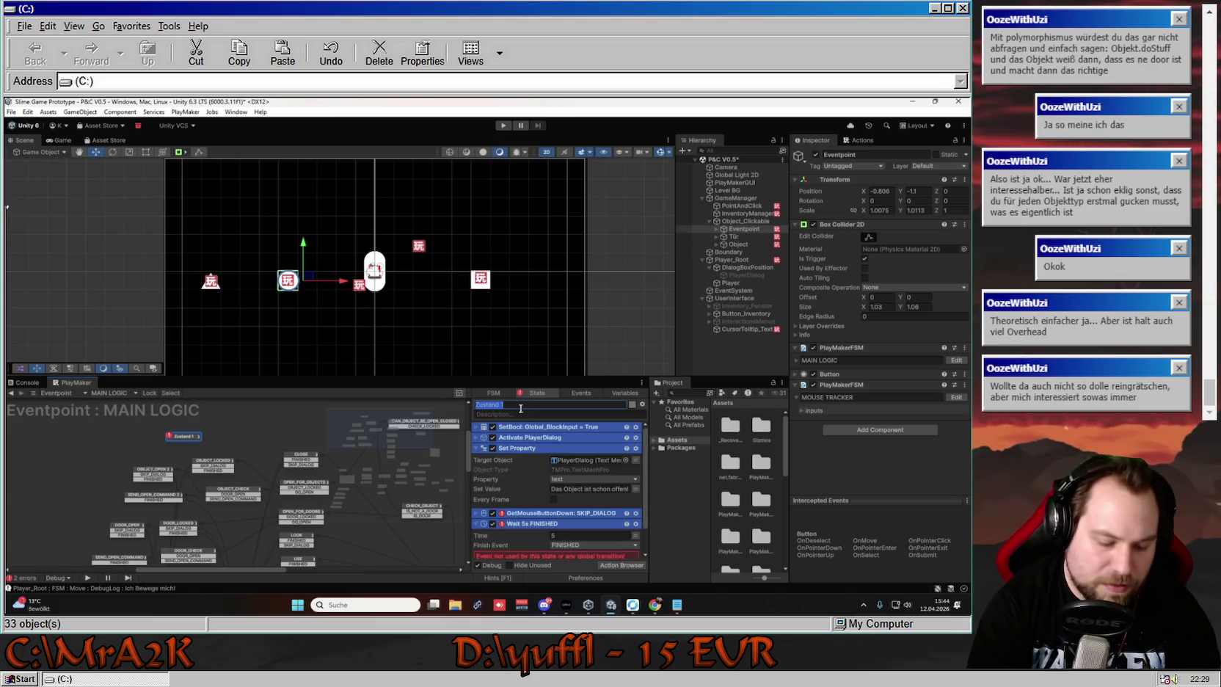
type("CANT")
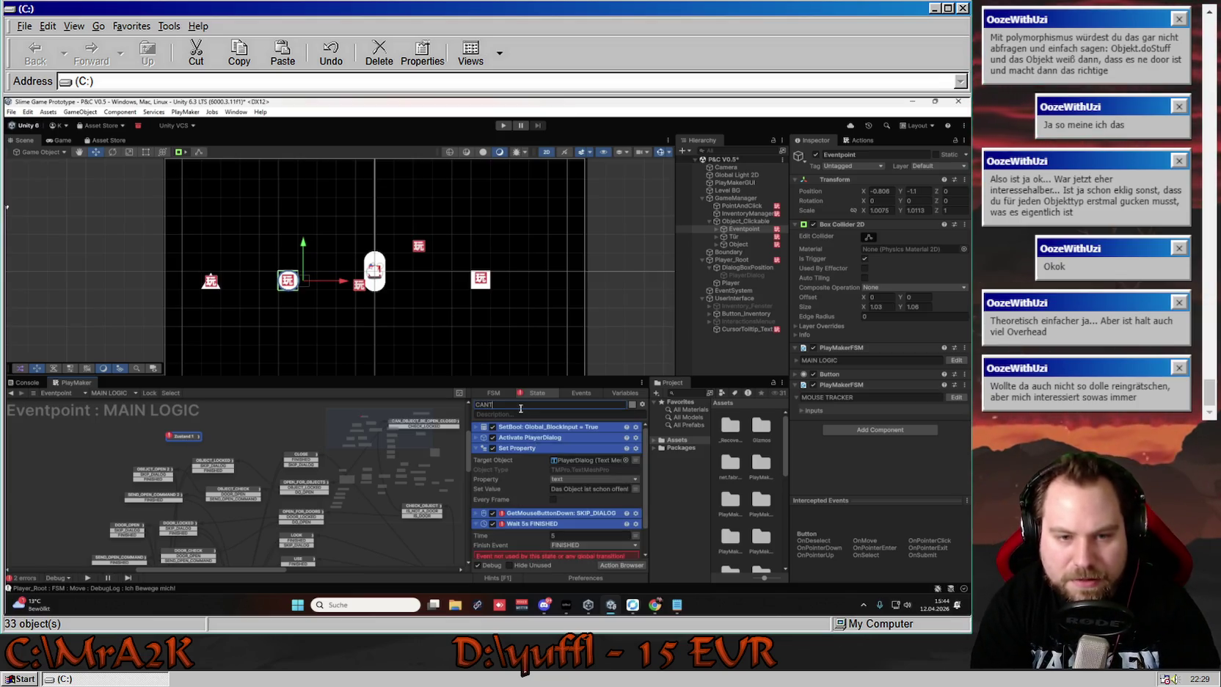
type("_OPEN_OBJECT")
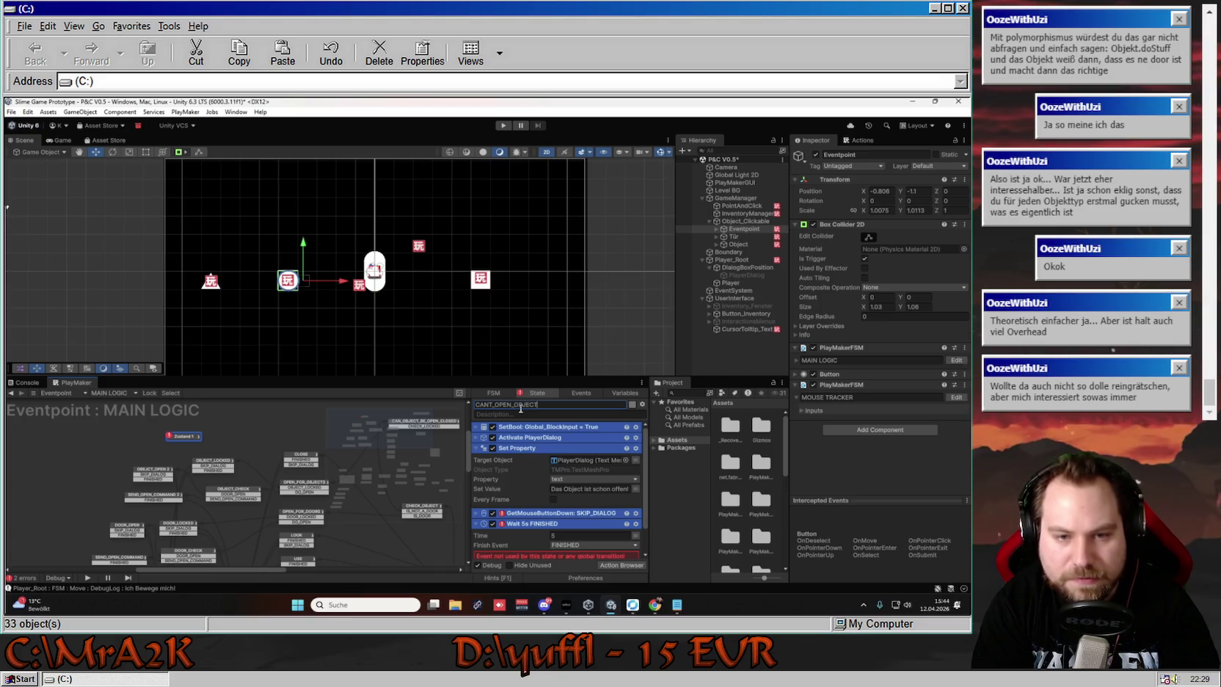
key("Return")
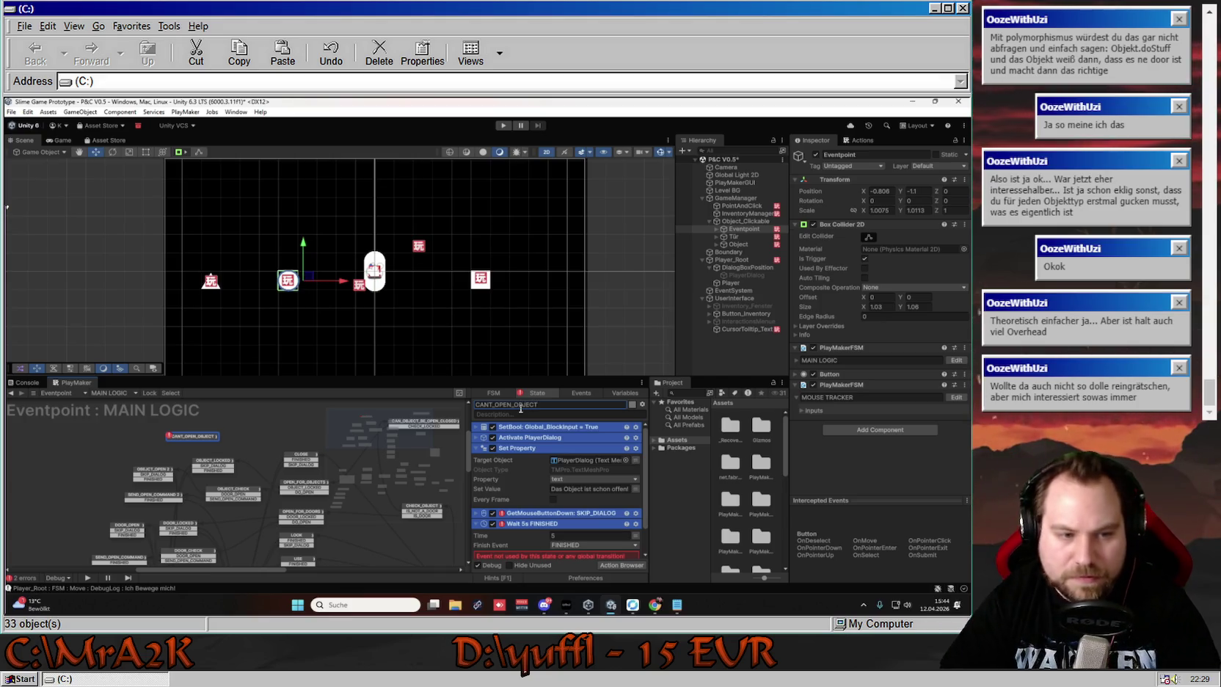
Add FINISHED and SKIP_DIALOG transitions to CANT_OPEN_OBJECT and link one to another state
left_click(481, 448)
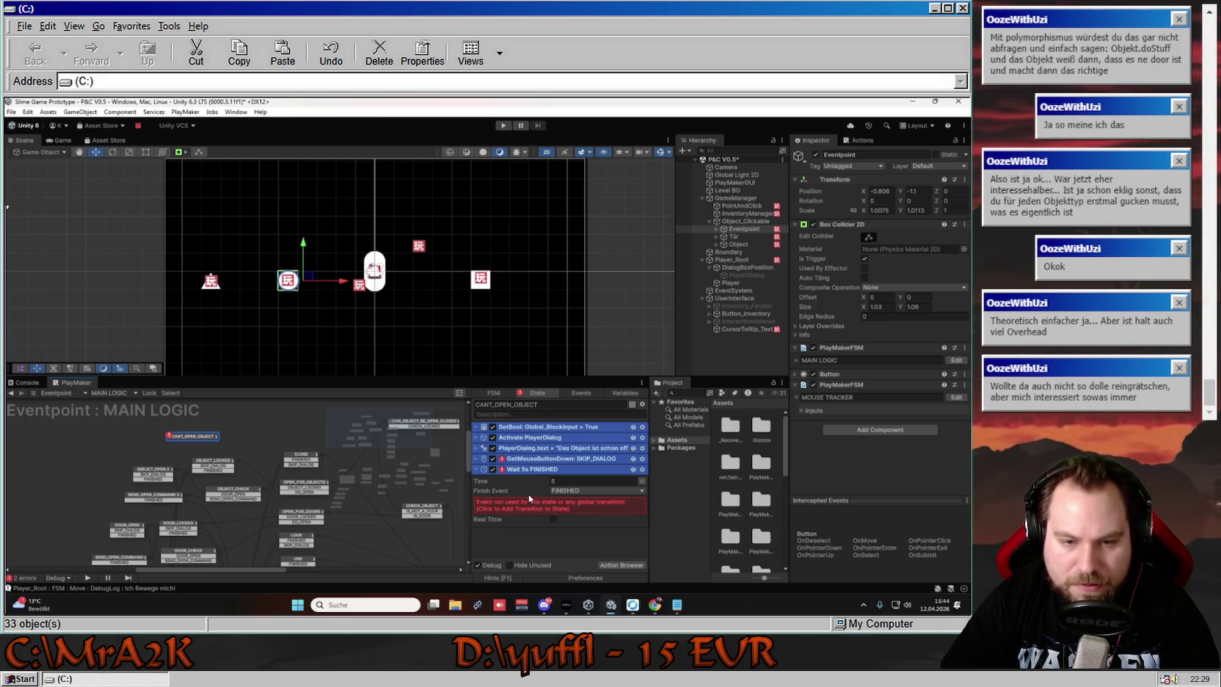
left_click(477, 460)
left_click(532, 510)
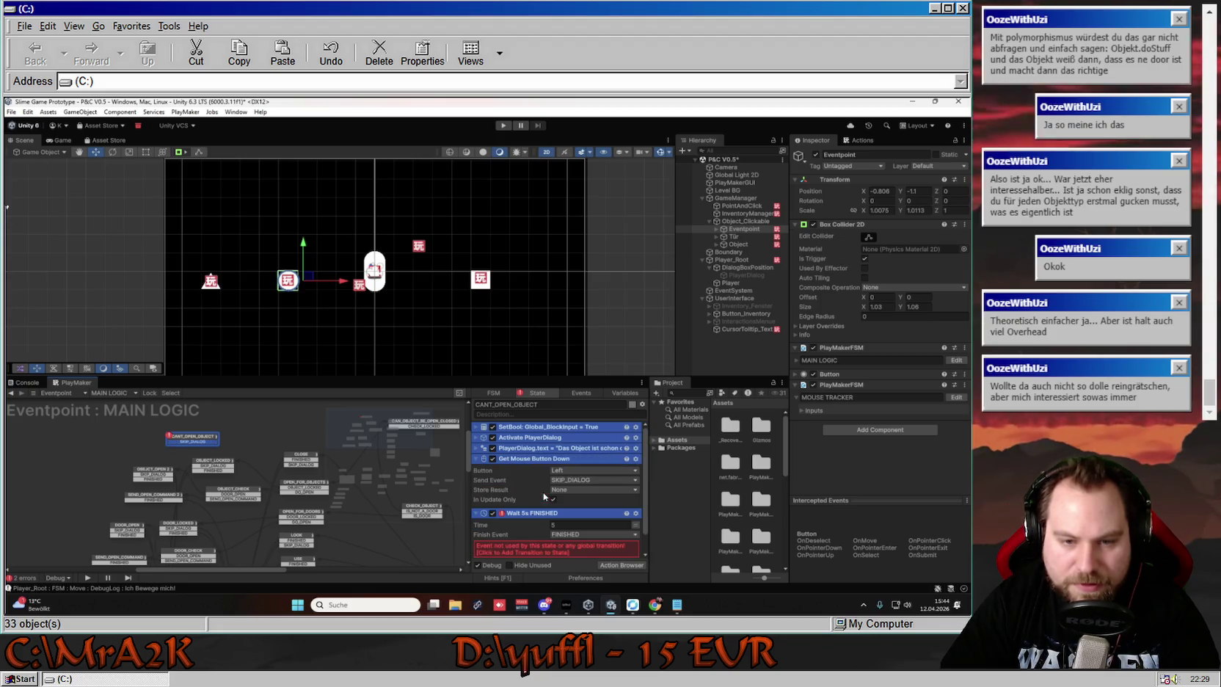
left_click(525, 545)
left_click(477, 459)
mouse_move(192, 441)
left_mouse_down()
mouse_move(229, 446)
mouse_move(219, 568)
mouse_move(236, 581)
mouse_move(296, 522)
left_mouse_up()
scroll(264, 477, "up", 5)
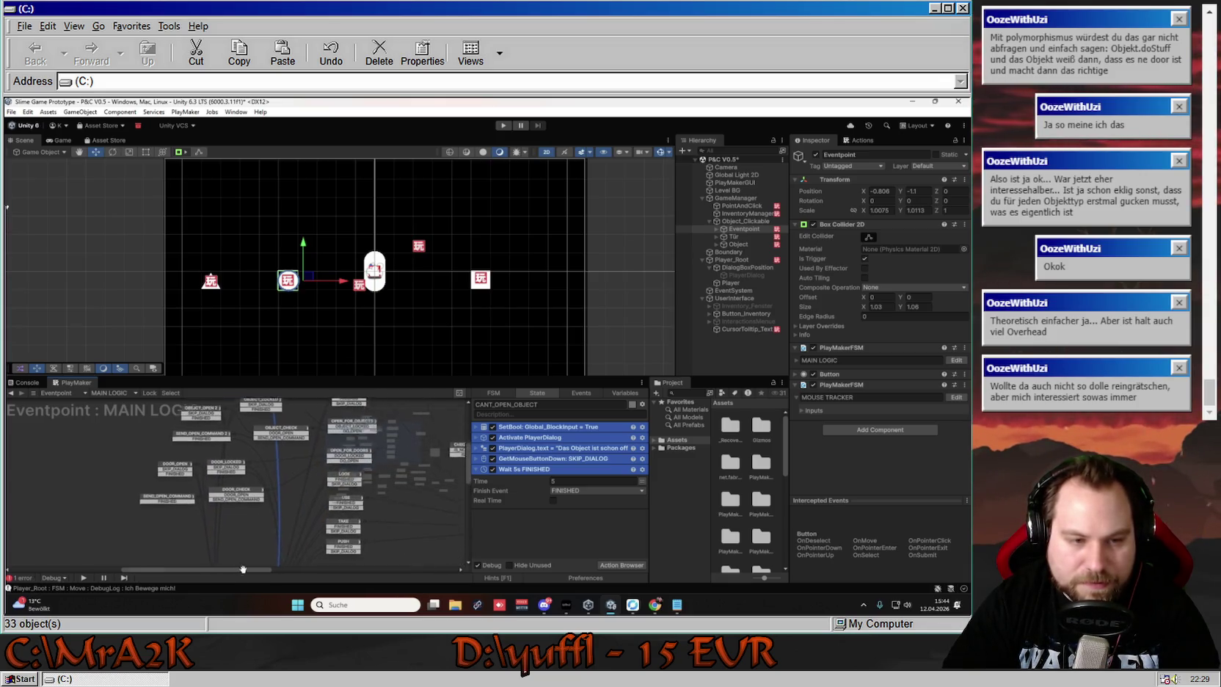
Connect CANT_OPEN_OBJECT's second transition to a state below and shift the node left
left_click_drag(255, 440, 270, 559)
scroll(270, 514, "up", 2)
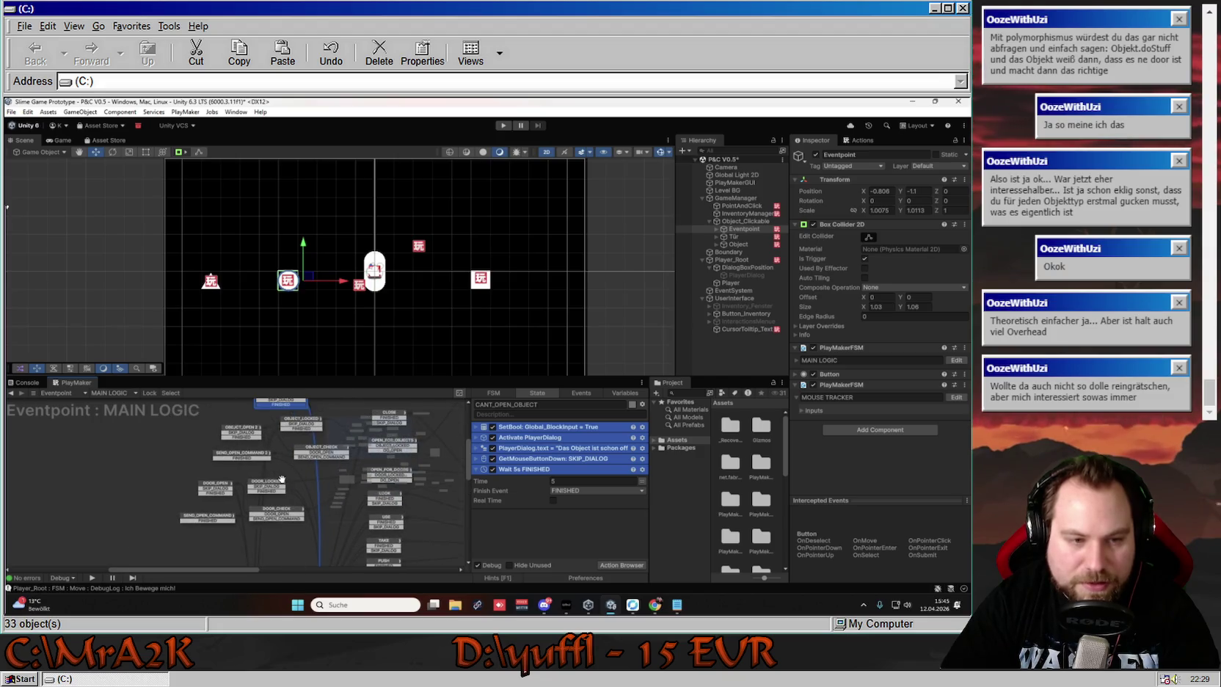
left_click(287, 438)
mouse_move(287, 438)
left_mouse_down()
mouse_move(151, 457)
mouse_move(117, 469)
mouse_move(118, 495)
mouse_move(129, 514)
mouse_move(256, 434)
left_mouse_up()
Inspect CAN_OBJECT_BE_OPEN_CLOSED's Bool Test, which sends CHECK_LOCKED when Can_Object_Be_Open is true
left_click_drag(306, 438, 119, 436)
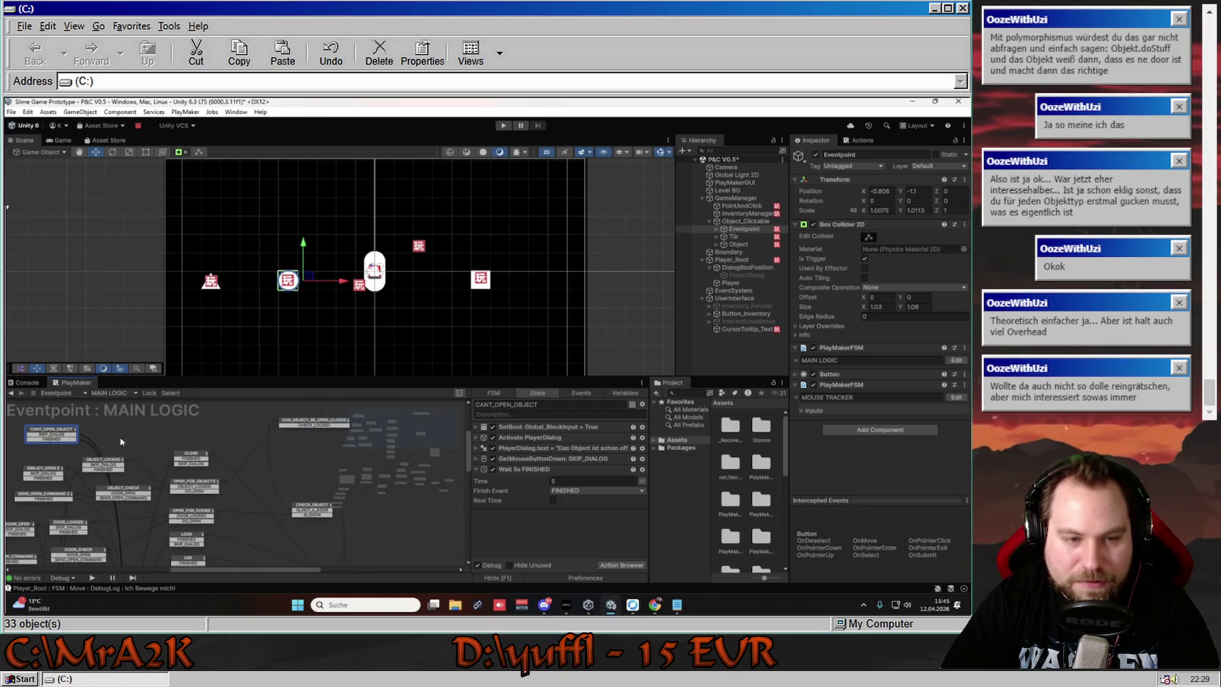
left_click(307, 424)
left_click_drag(298, 429, 325, 443)
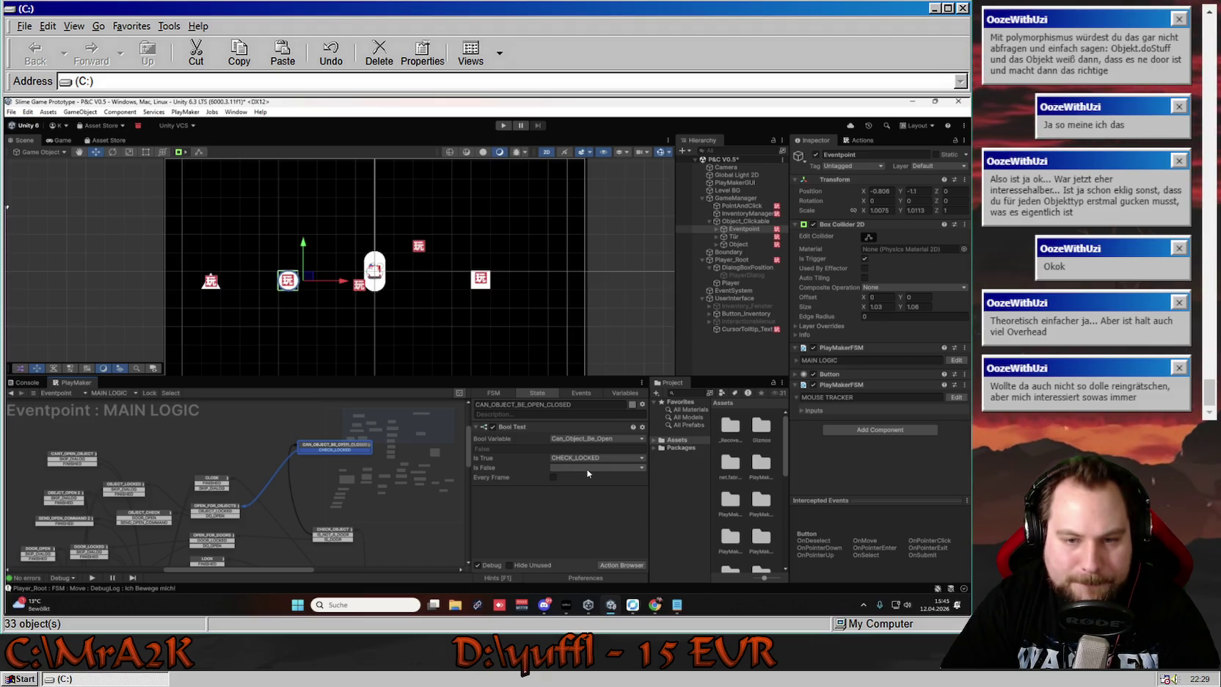
Rename the CHECK_LOCKED event to CAN_OPEN in the FSM Events list
left_click(587, 468)
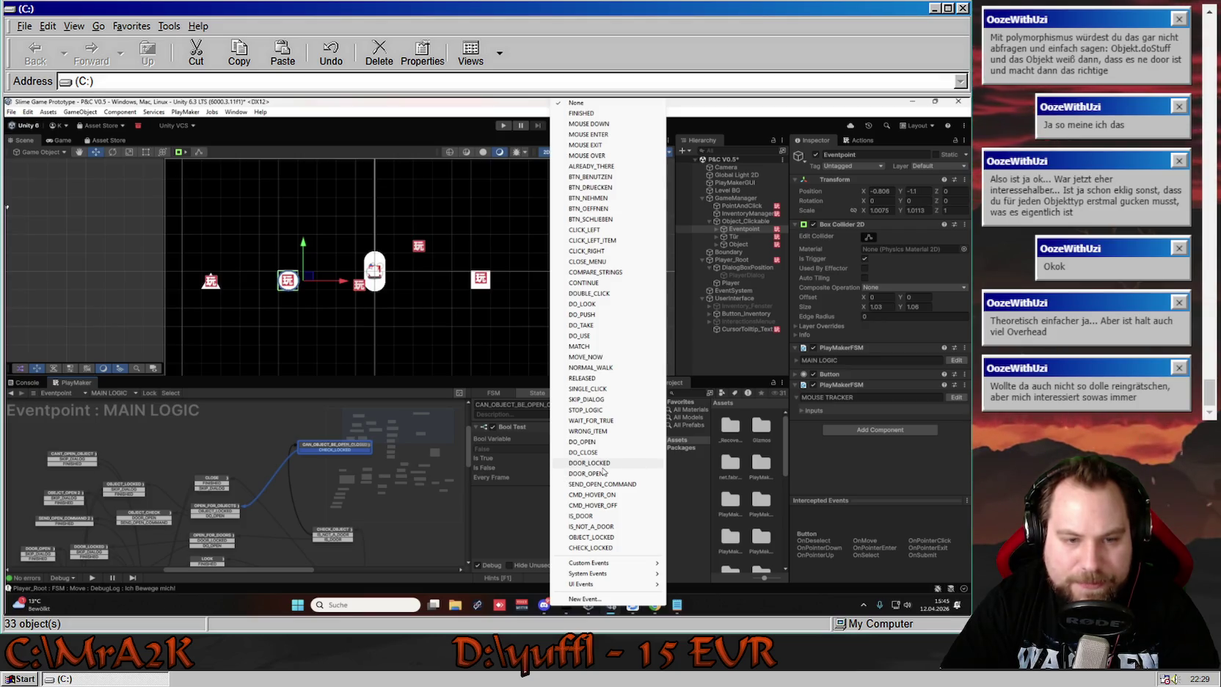
left_click(500, 504)
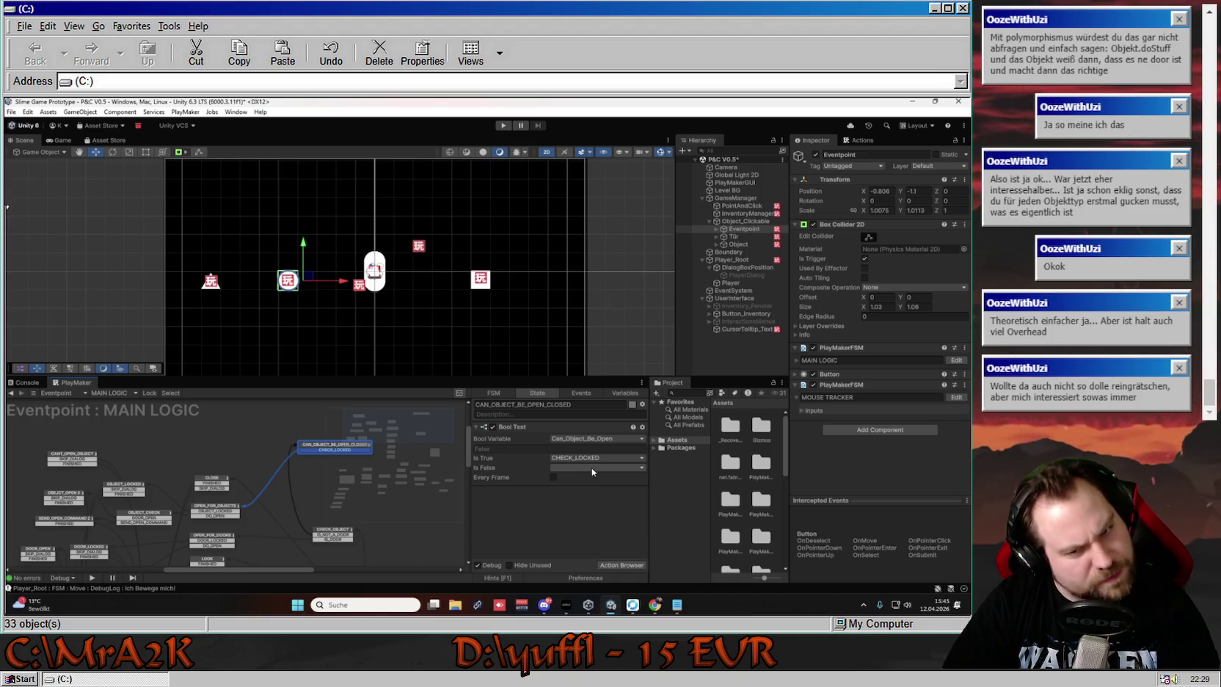
left_click(581, 393)
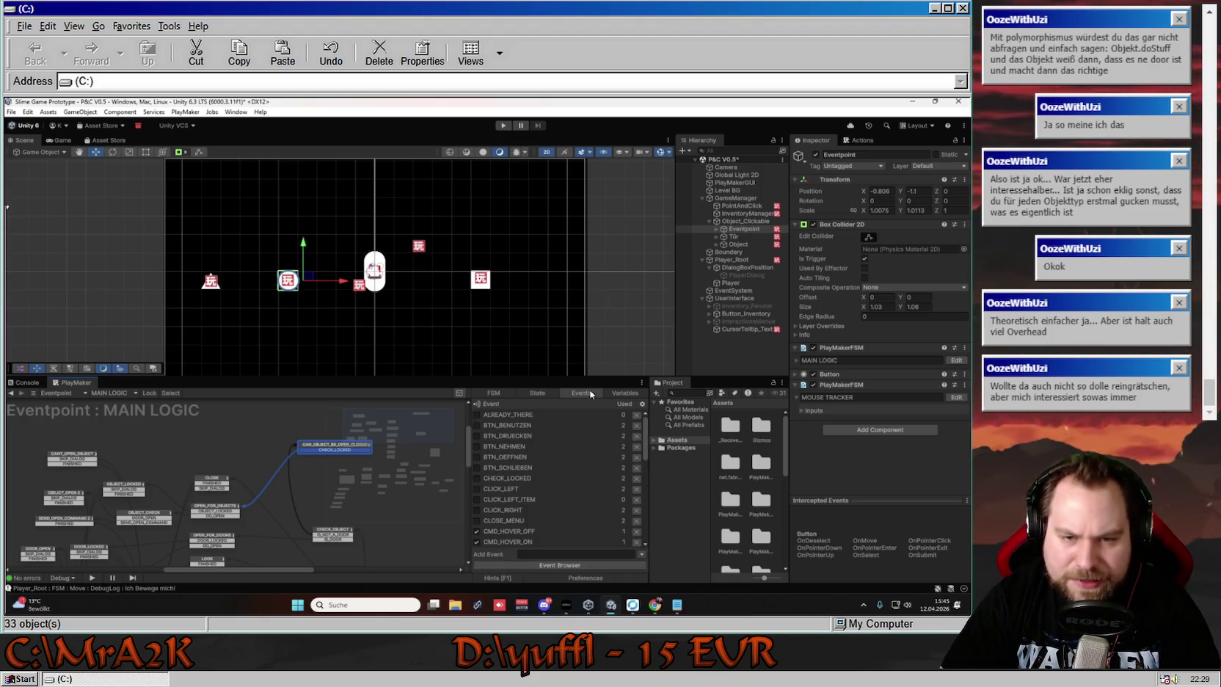
left_click(521, 479)
left_click(579, 534)
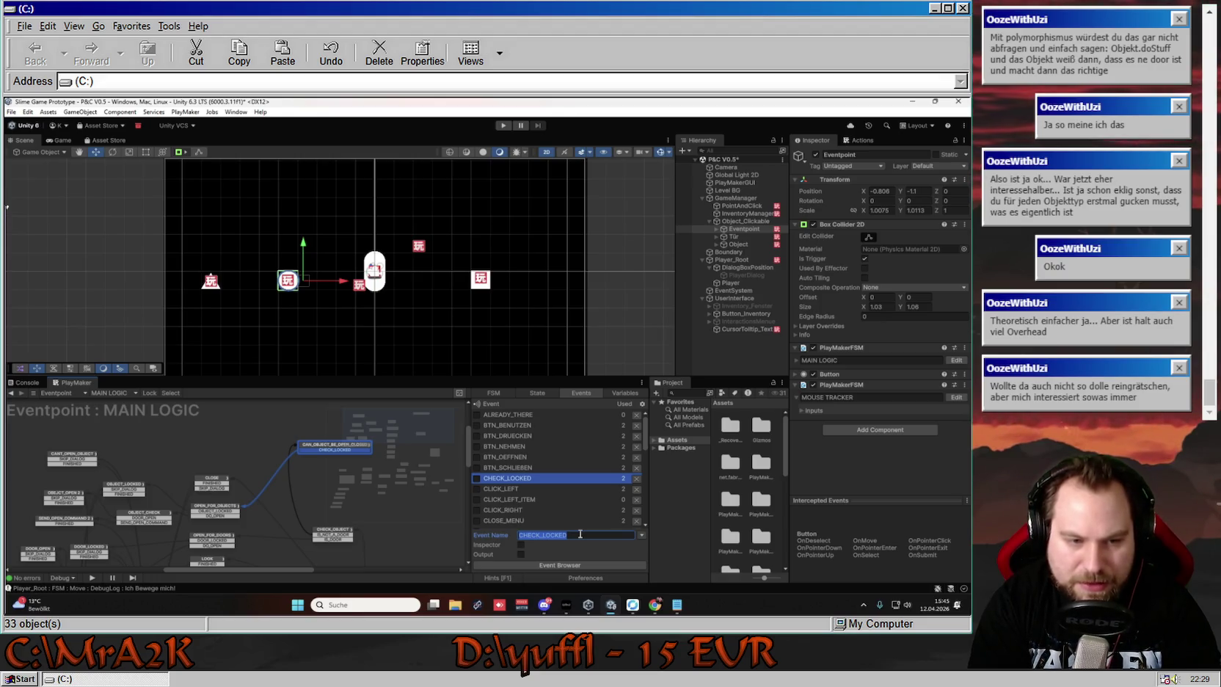
type("CAN_OPEN")
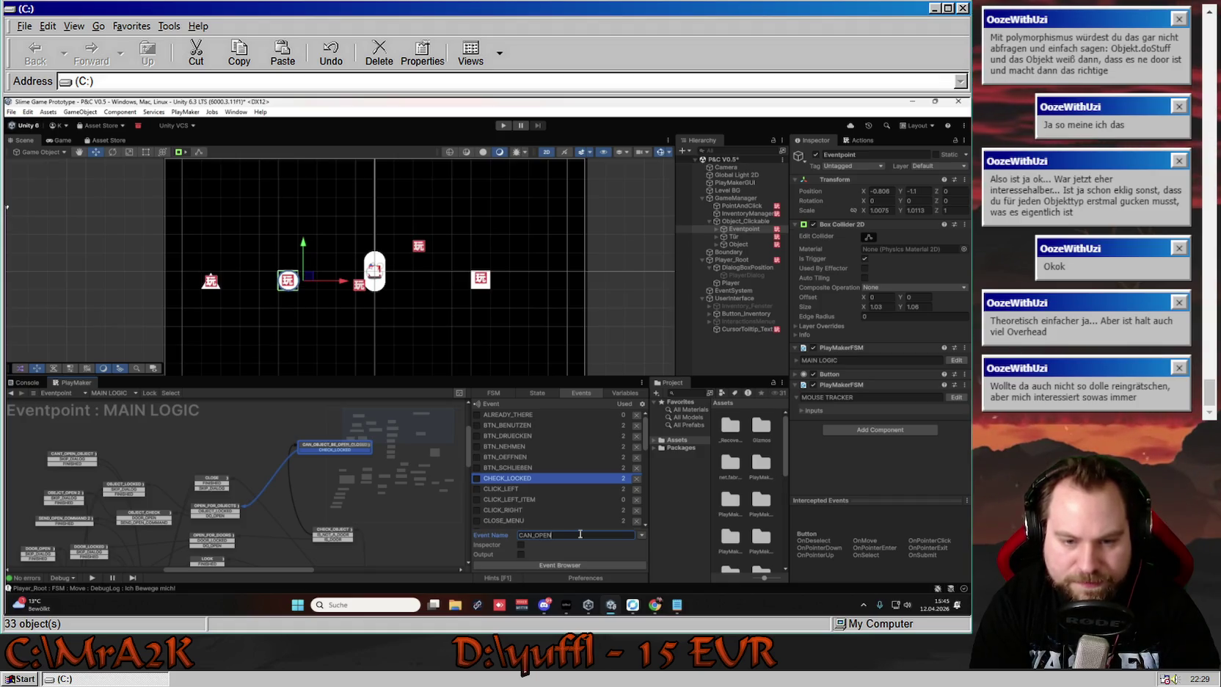
key("Return")
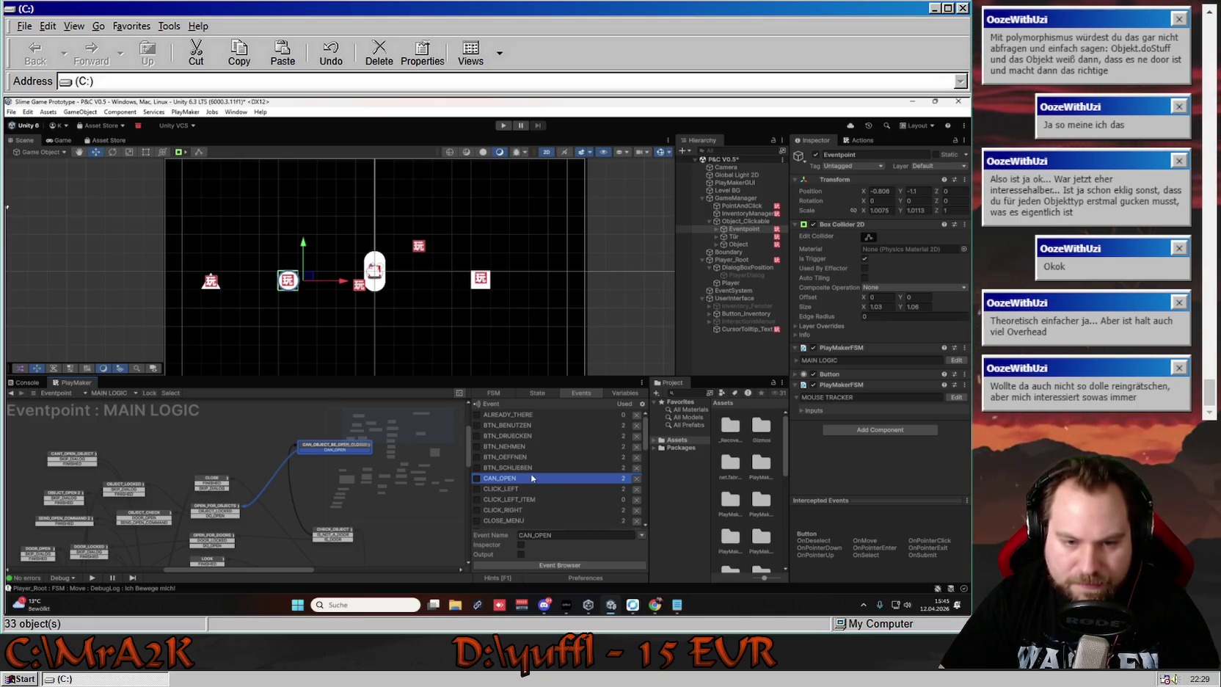
left_click(316, 446)
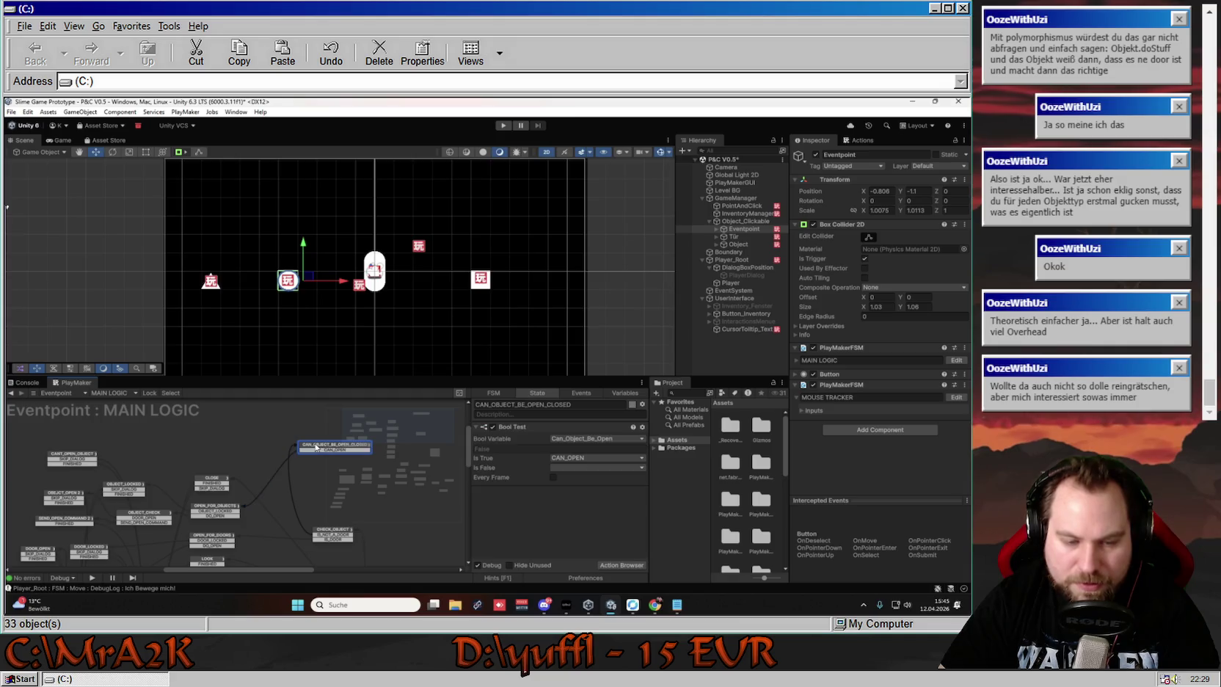
Make the Bool Test's false result send a new CANT_OPEN event wired to CANT_OPEN_OBJECT
left_click(595, 467)
left_click(606, 600)
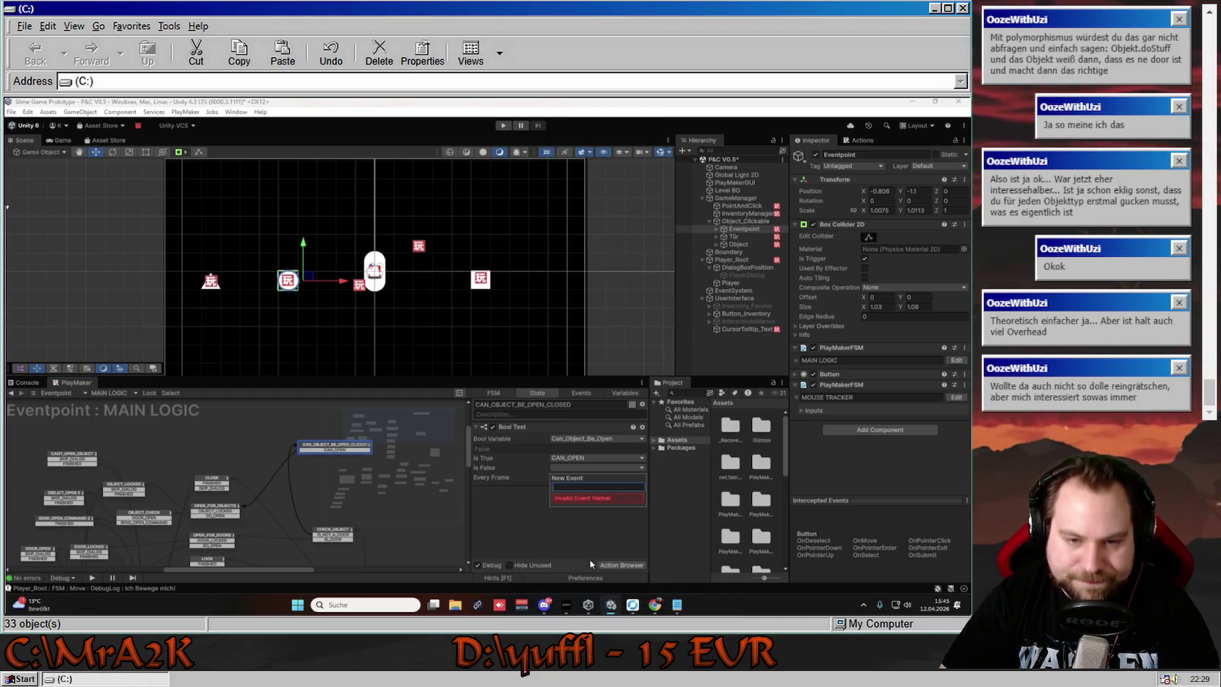
type("CANT")
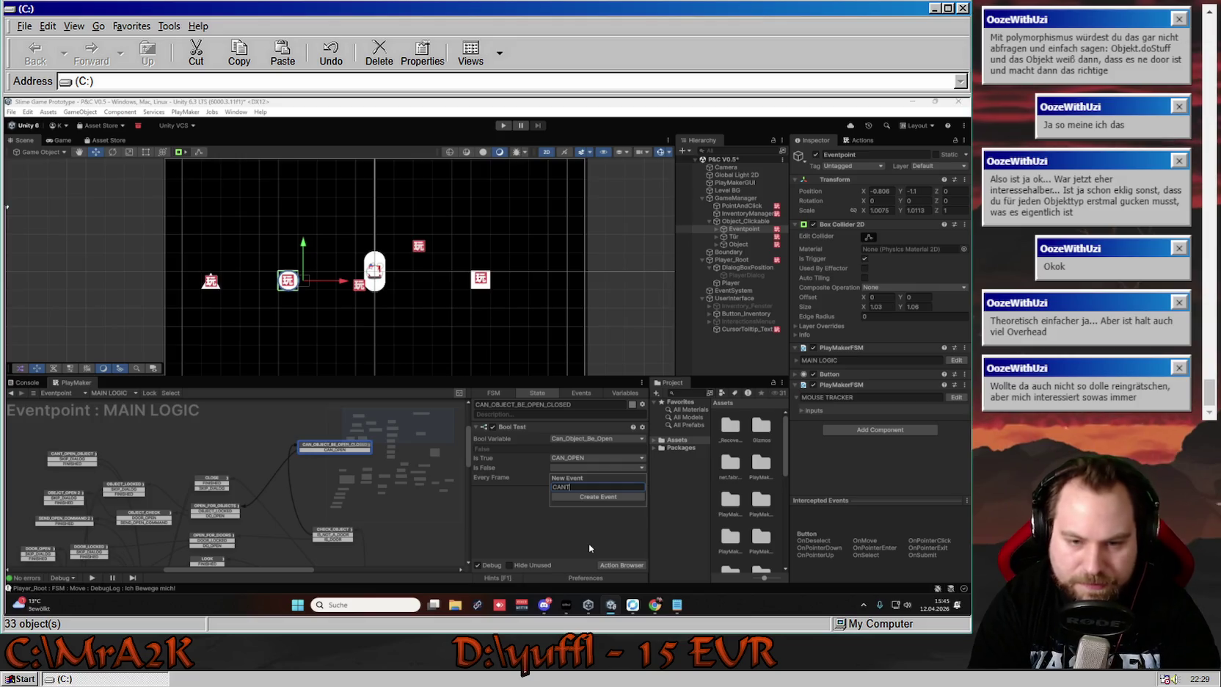
type("_OPEN")
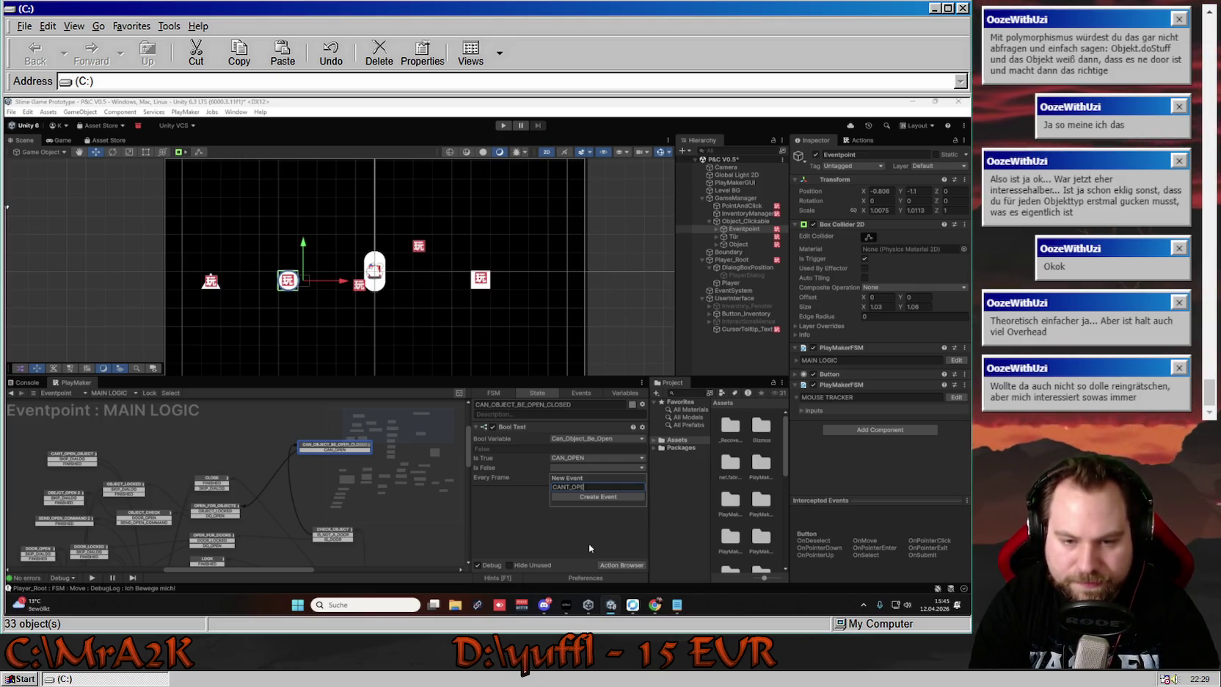
key("Return")
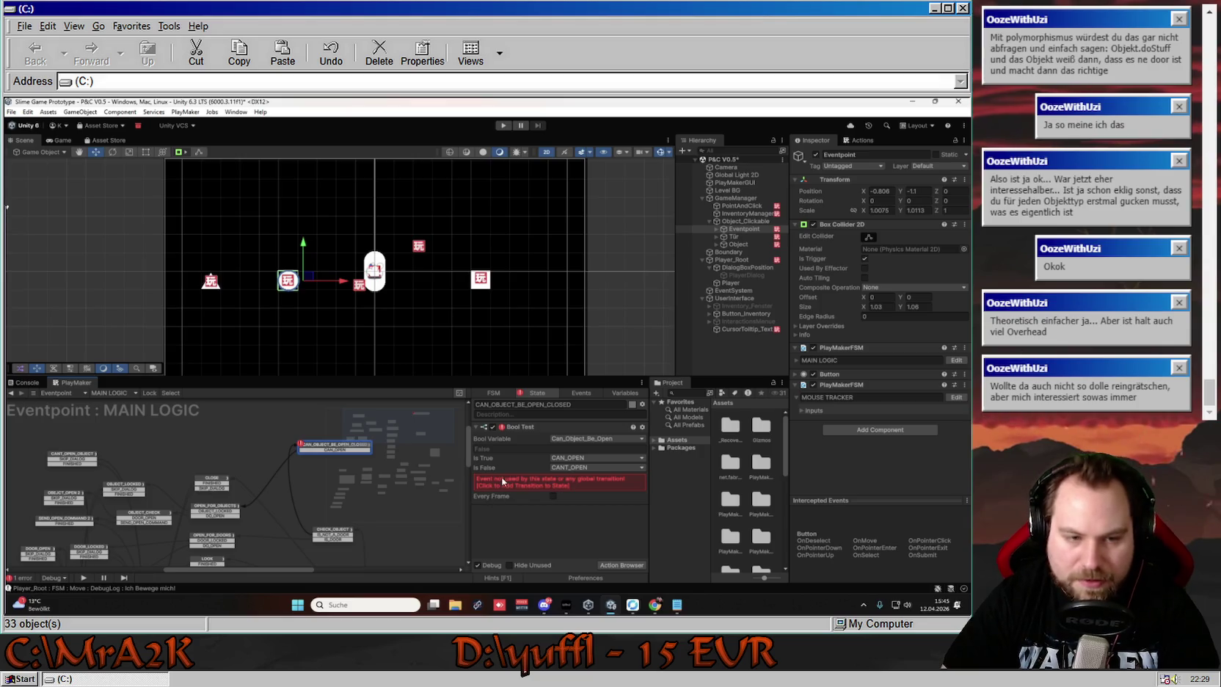
mouse_move(315, 454)
left_mouse_down()
mouse_move(73, 456)
mouse_move(116, 441)
mouse_move(36, 458)
mouse_move(18, 477)
mouse_move(66, 535)
mouse_move(99, 501)
mouse_move(131, 500)
left_mouse_up()
scroll(132, 440, "down", 3)
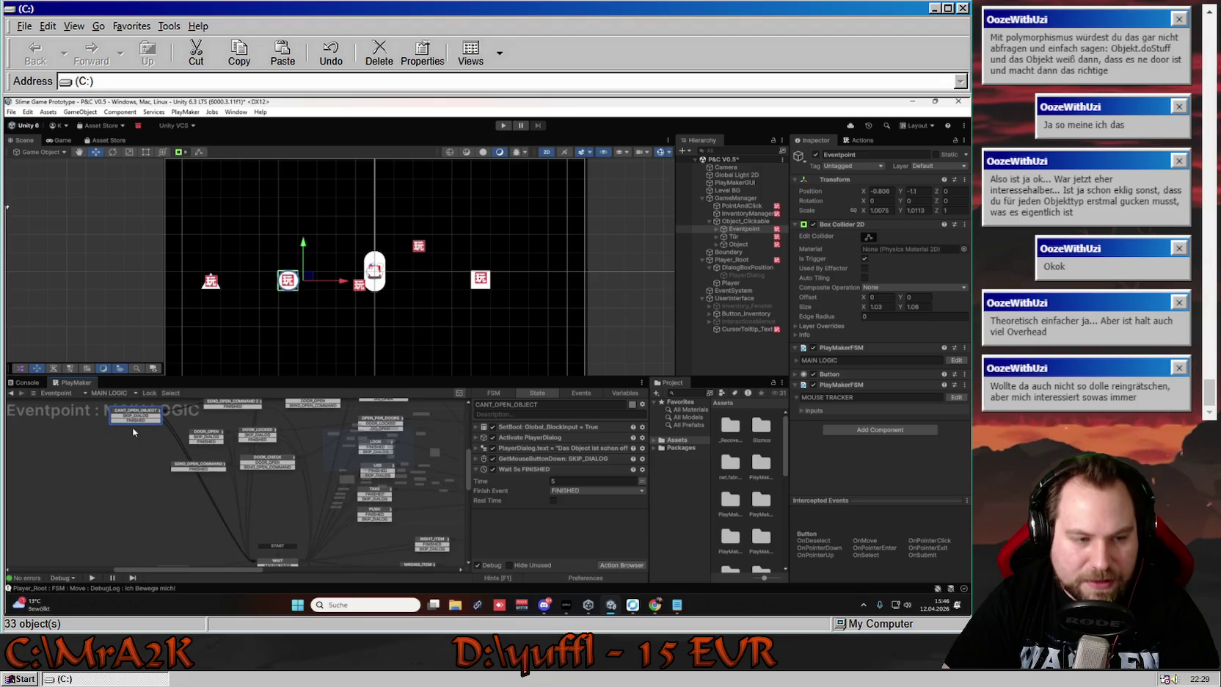
Review the updated MAIN LOGIC graph, then start the game in Play mode
mouse_move(135, 457)
left_mouse_down()
mouse_move(126, 535)
mouse_move(227, 430)
mouse_move(312, 436)
mouse_move(227, 439)
mouse_move(286, 439)
left_mouse_up()
left_click(288, 446)
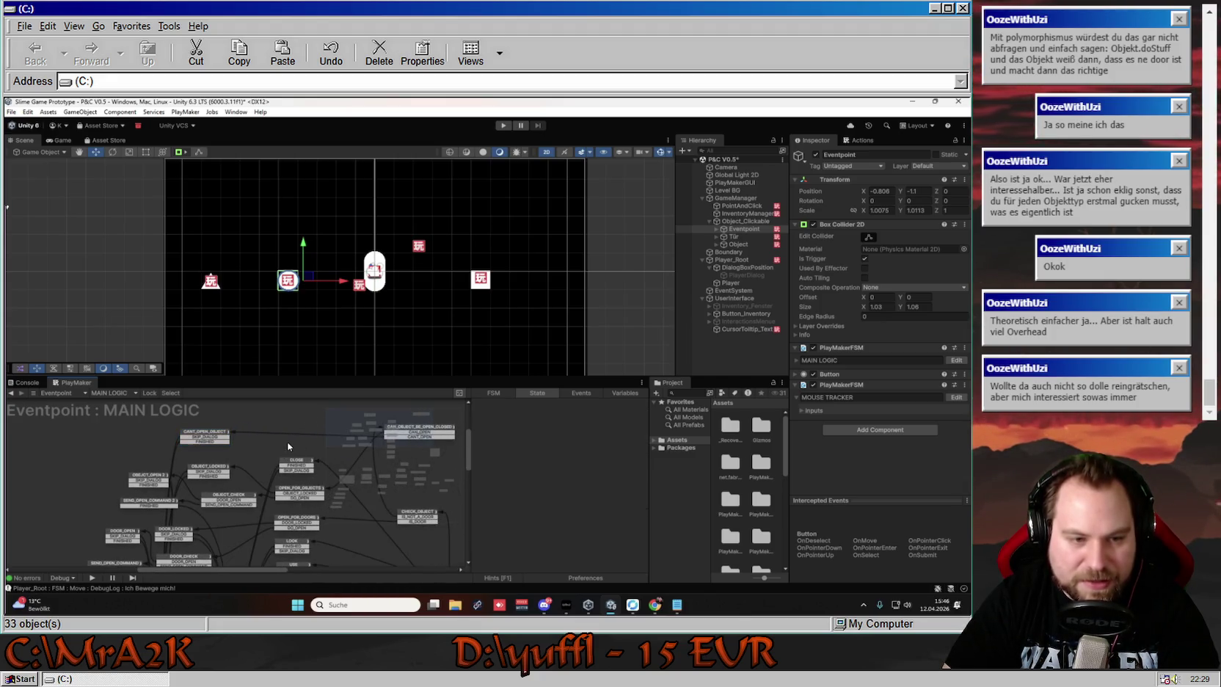
scroll(287, 446, "down", 5)
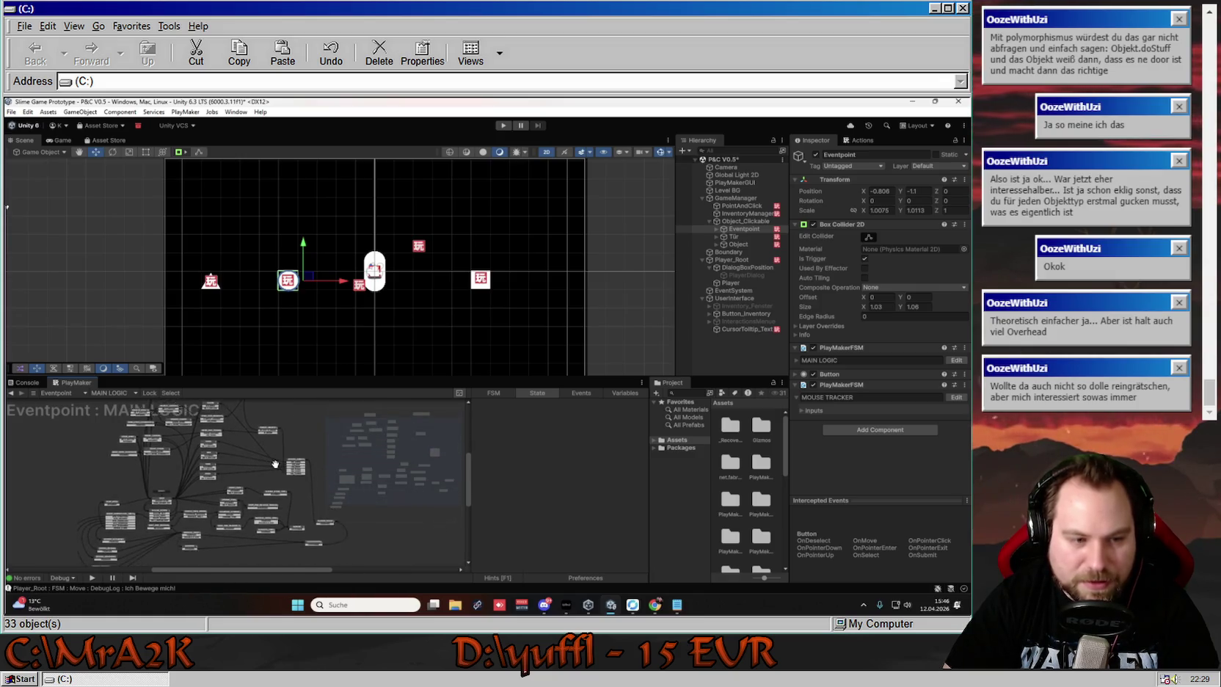
scroll(286, 460, "up", 1)
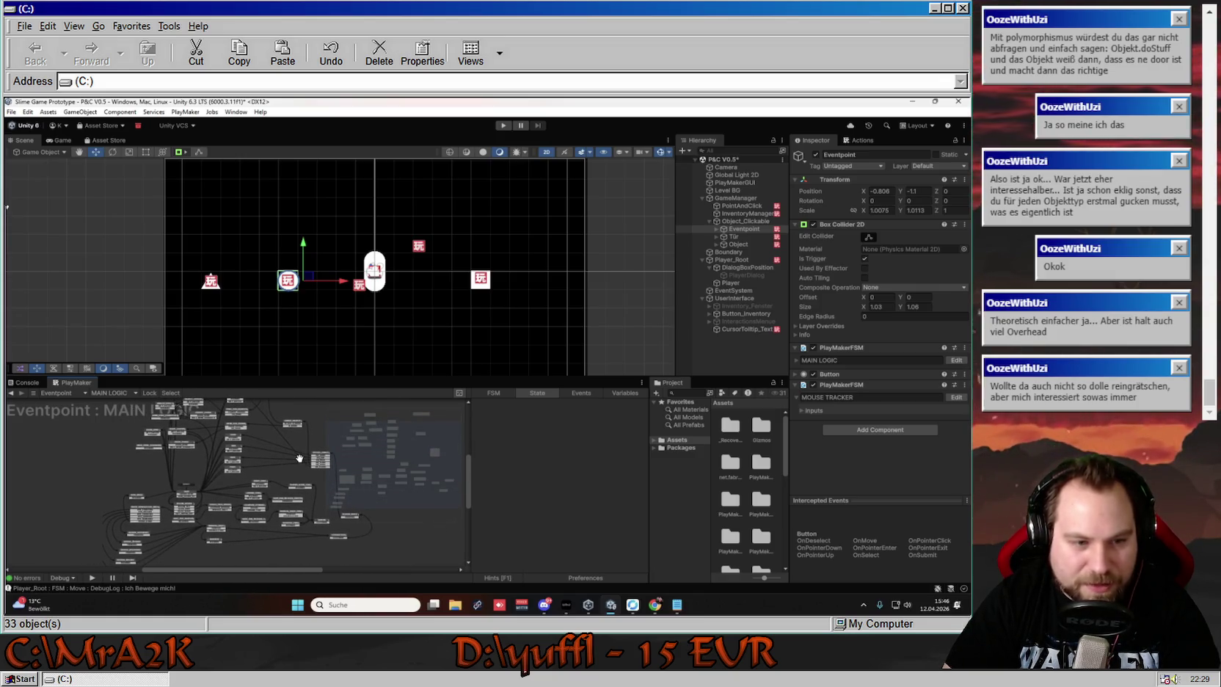
scroll(286, 480, "up", 3)
scroll(270, 484, "up", 4)
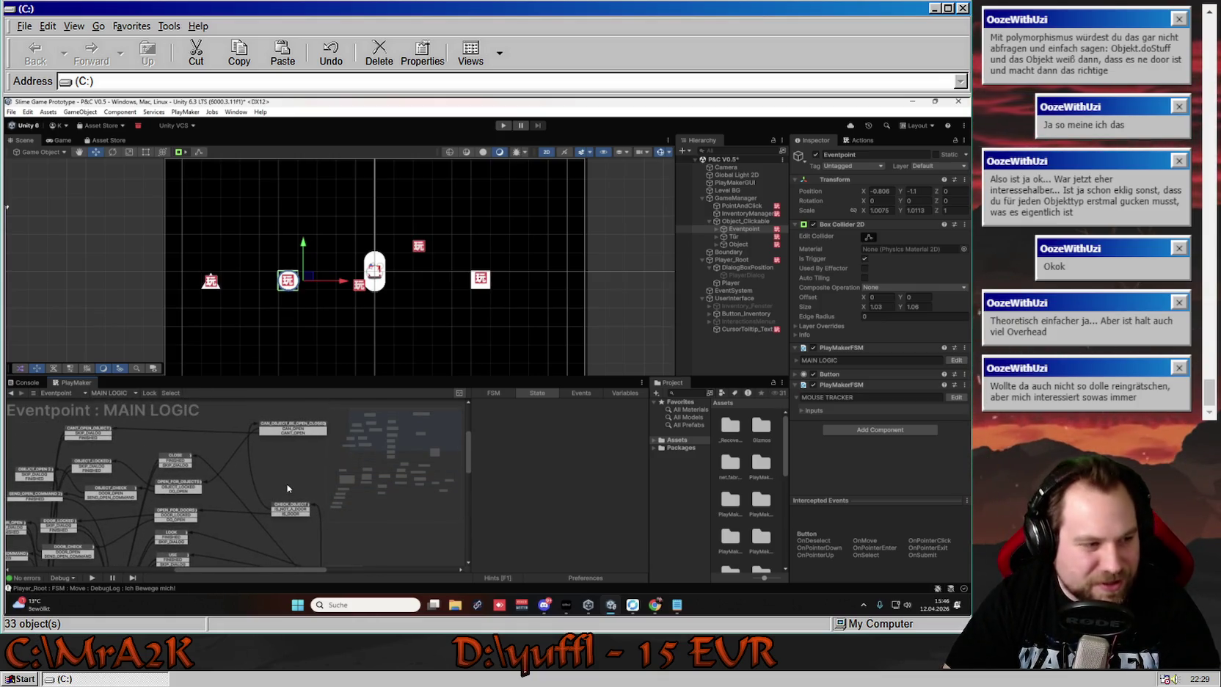
left_click(504, 125)
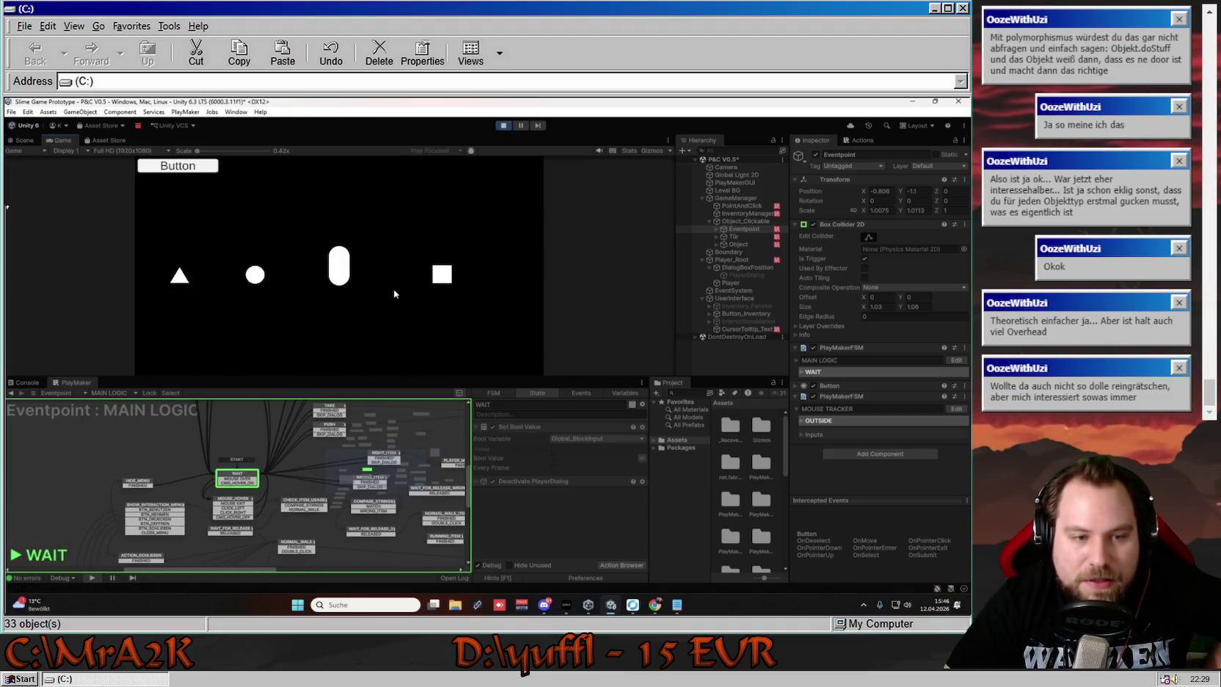
Try a verb on the square, see 'Das Object ist schon offen!', then stop Play mode
mouse_move(360, 447)
left_mouse_down()
mouse_move(300, 458)
mouse_move(291, 518)
mouse_move(310, 542)
mouse_move(303, 535)
left_mouse_up()
scroll(298, 525, "down", 1)
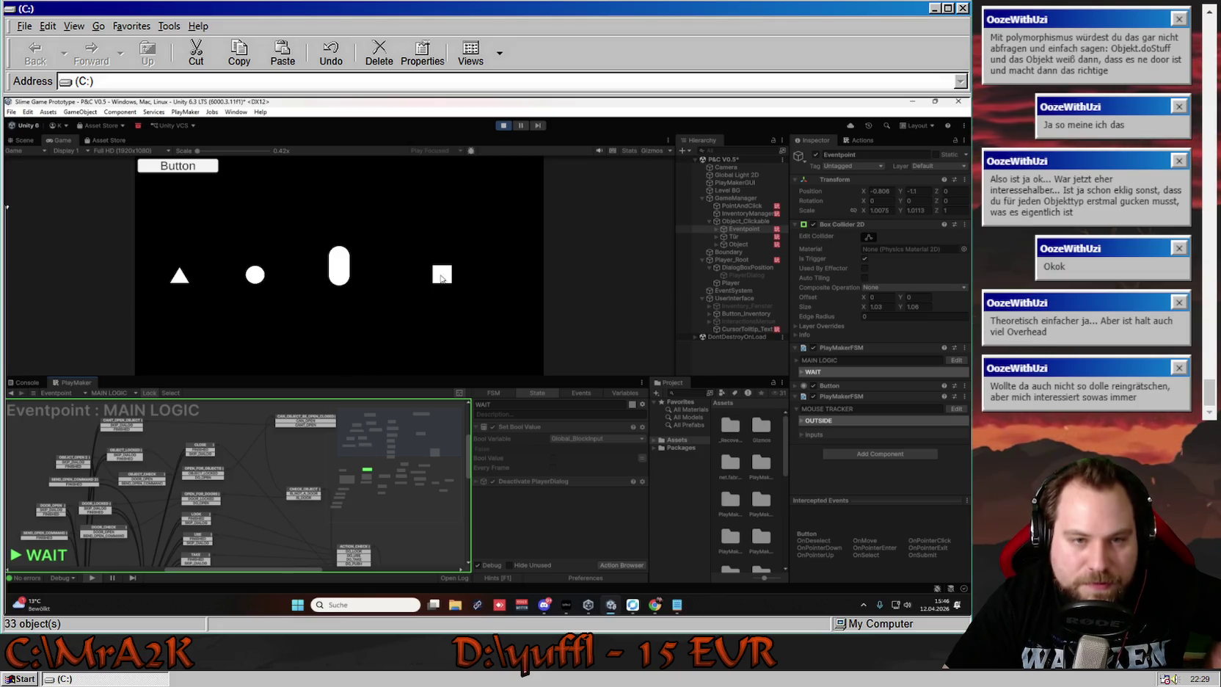
left_click(442, 277)
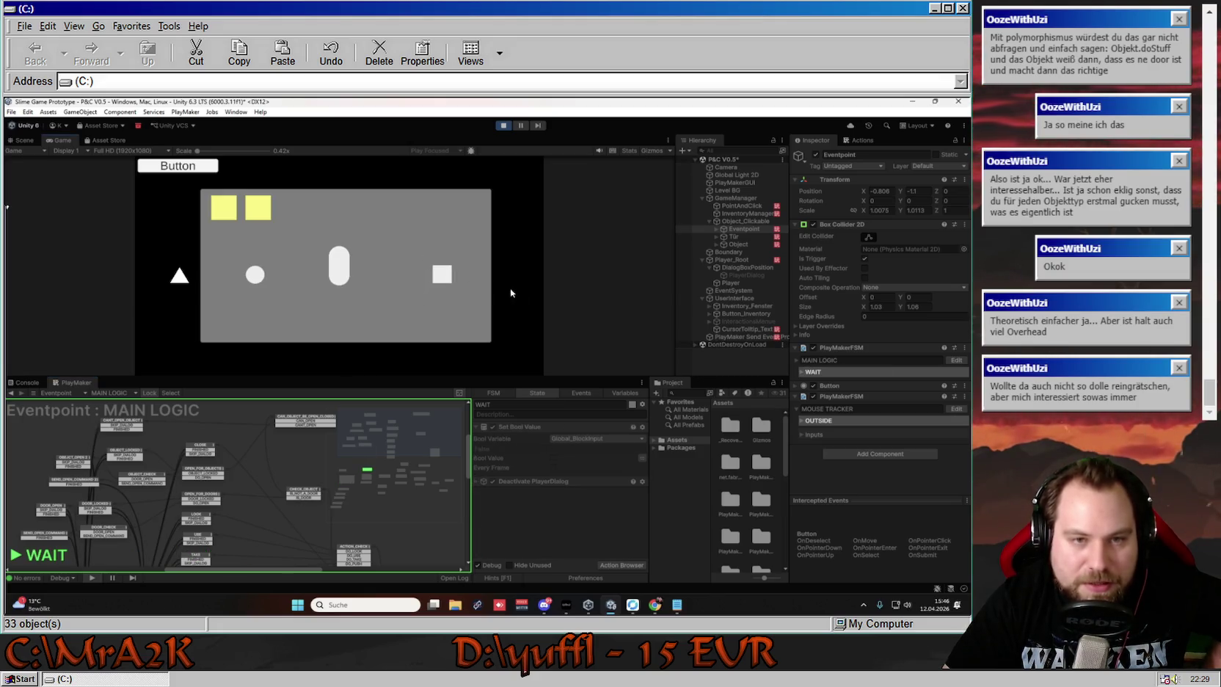
left_click(451, 280)
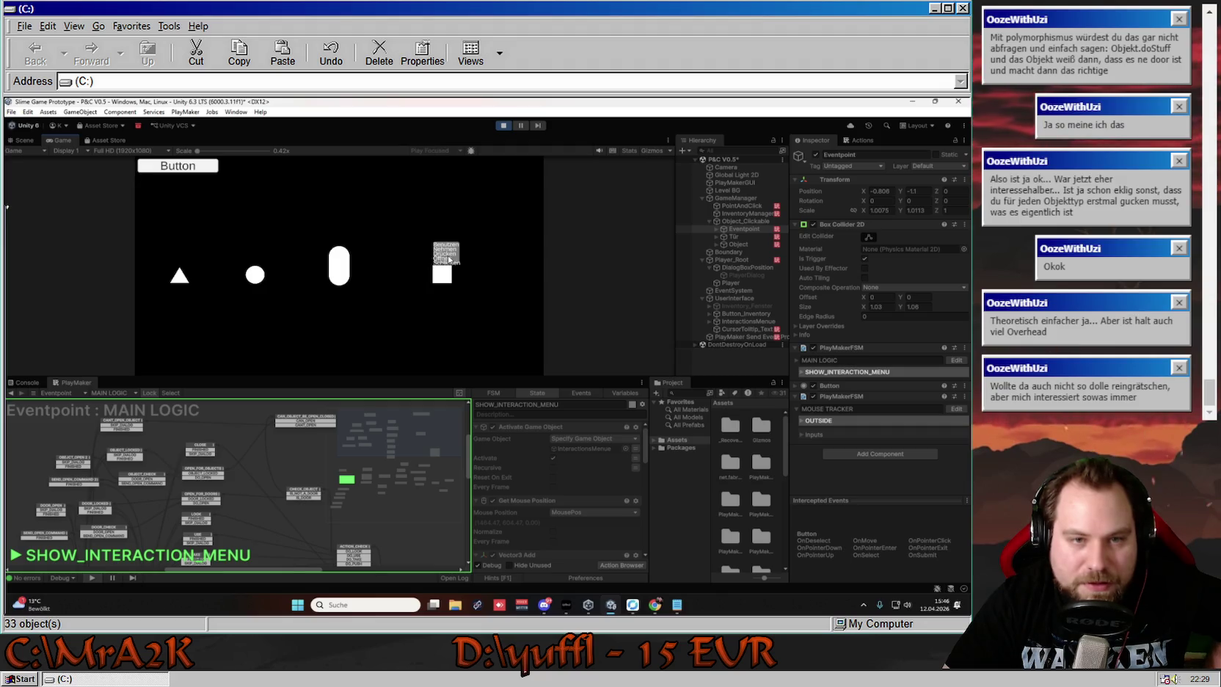
left_click(447, 260)
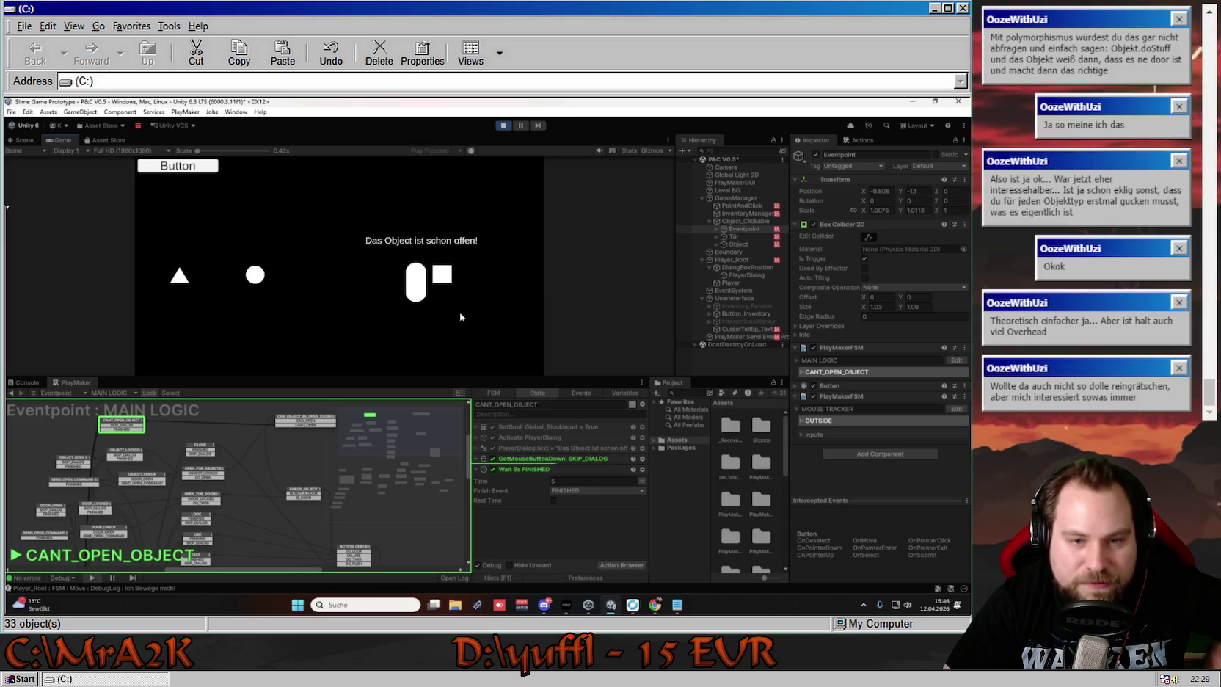
left_click(503, 125)
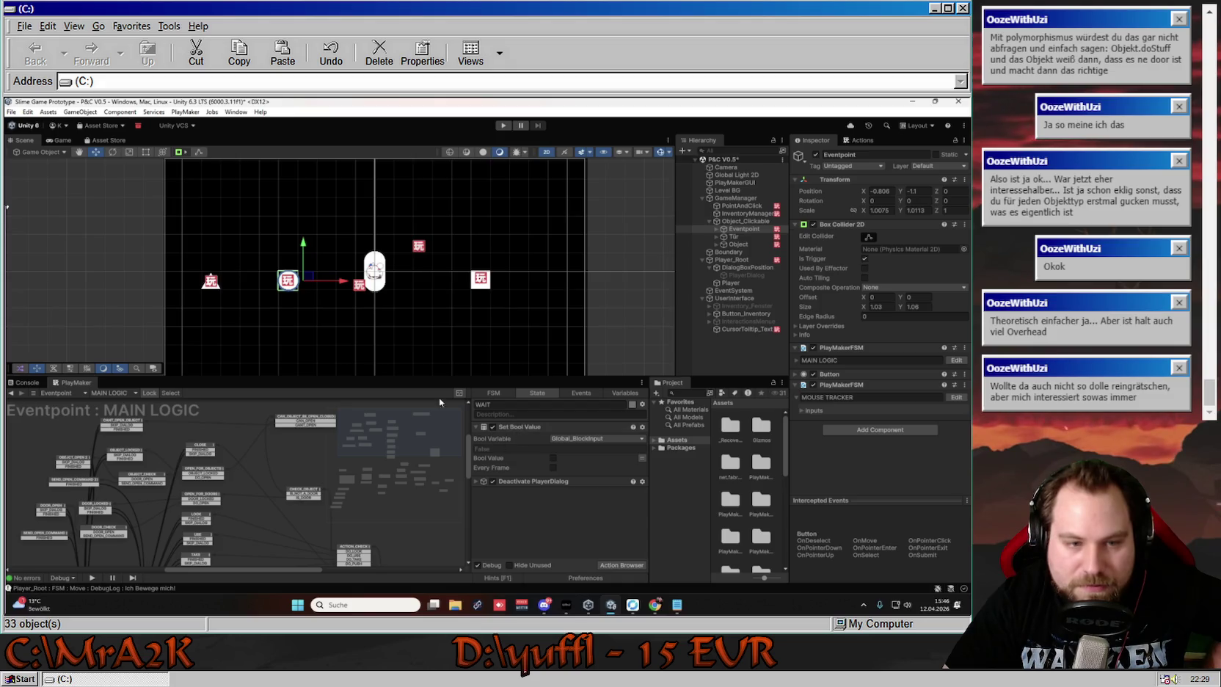
Change CANT_OPEN_OBJECT's Set Property value to 'Das kann ich nicht öffnen!' and rerun the game
left_click(124, 425)
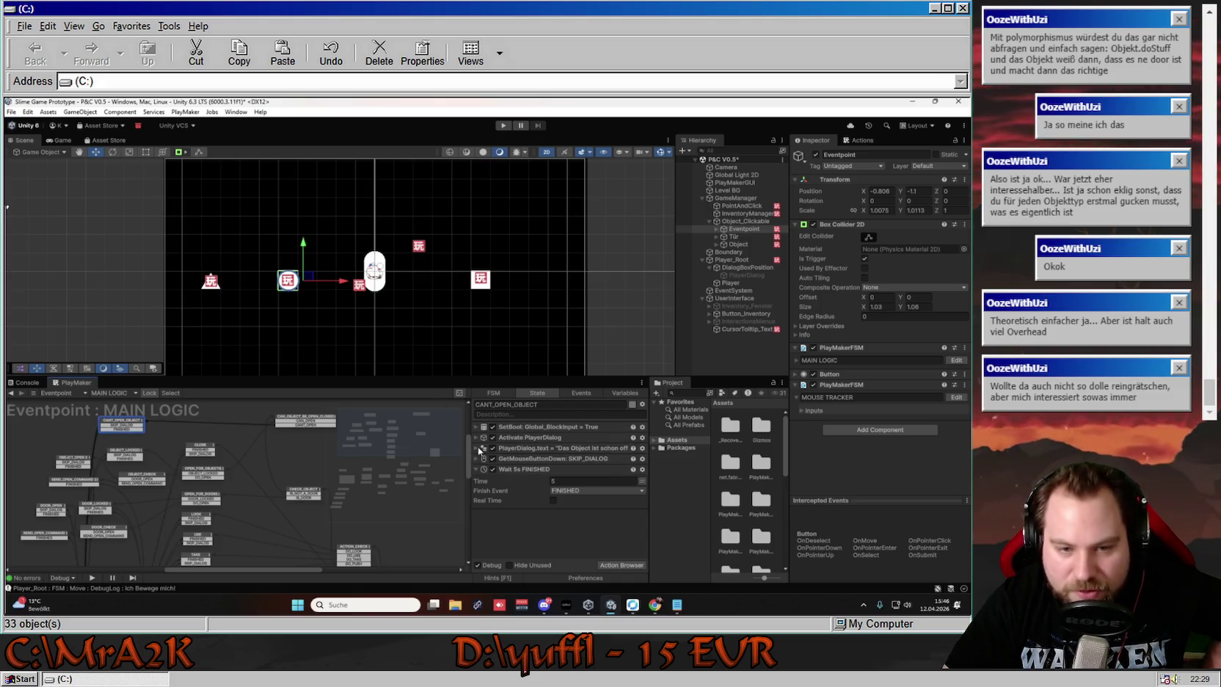
left_click(479, 448)
left_click(567, 489)
left_click(551, 489)
key("ctrl+a")
type("Das")
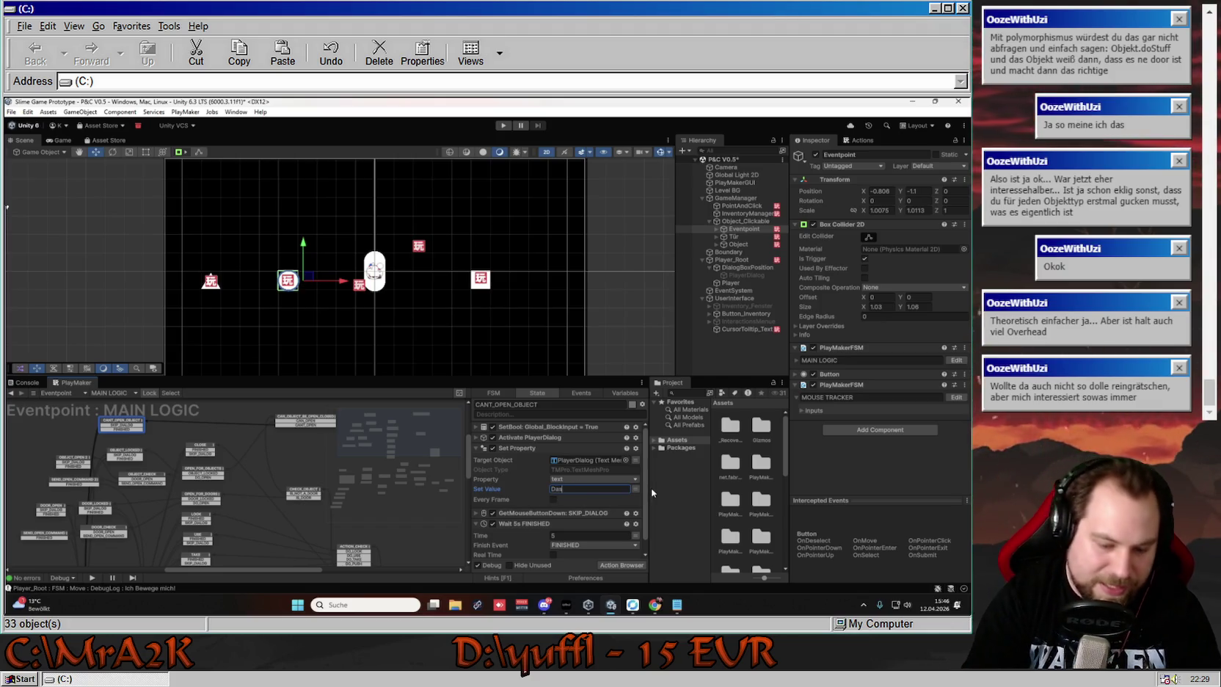
type(" kann ich nicht öffnen!3")
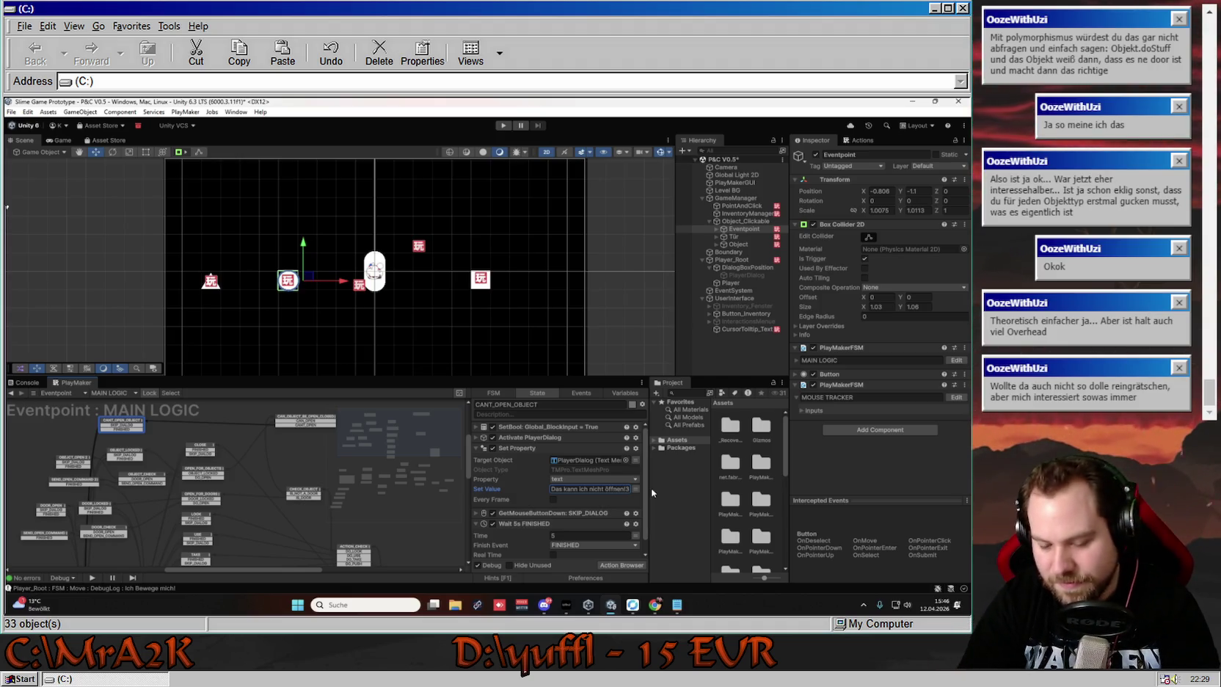
key("Return")
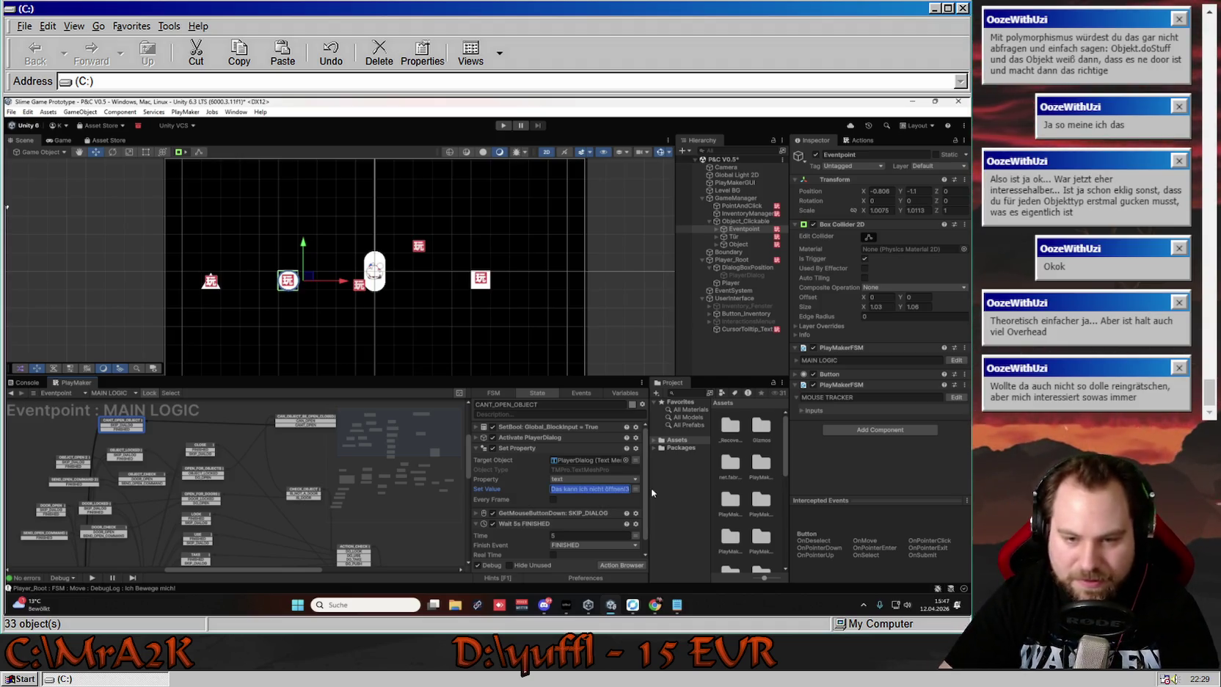
left_click(629, 487)
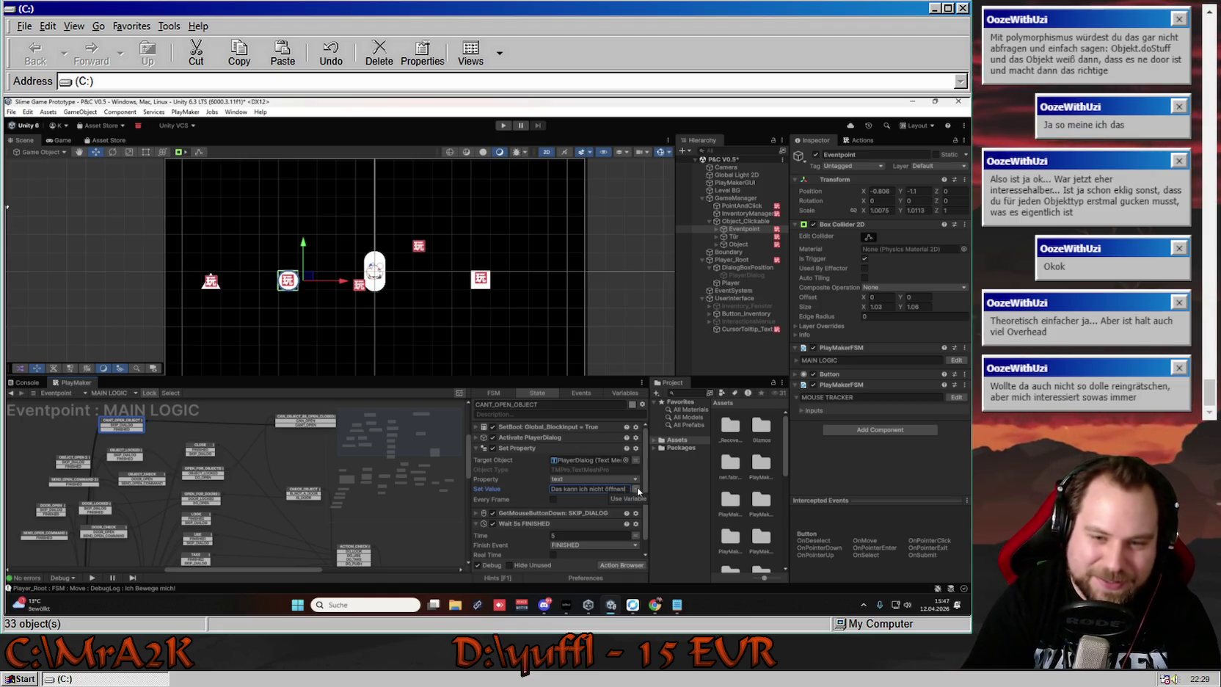
left_click(236, 436)
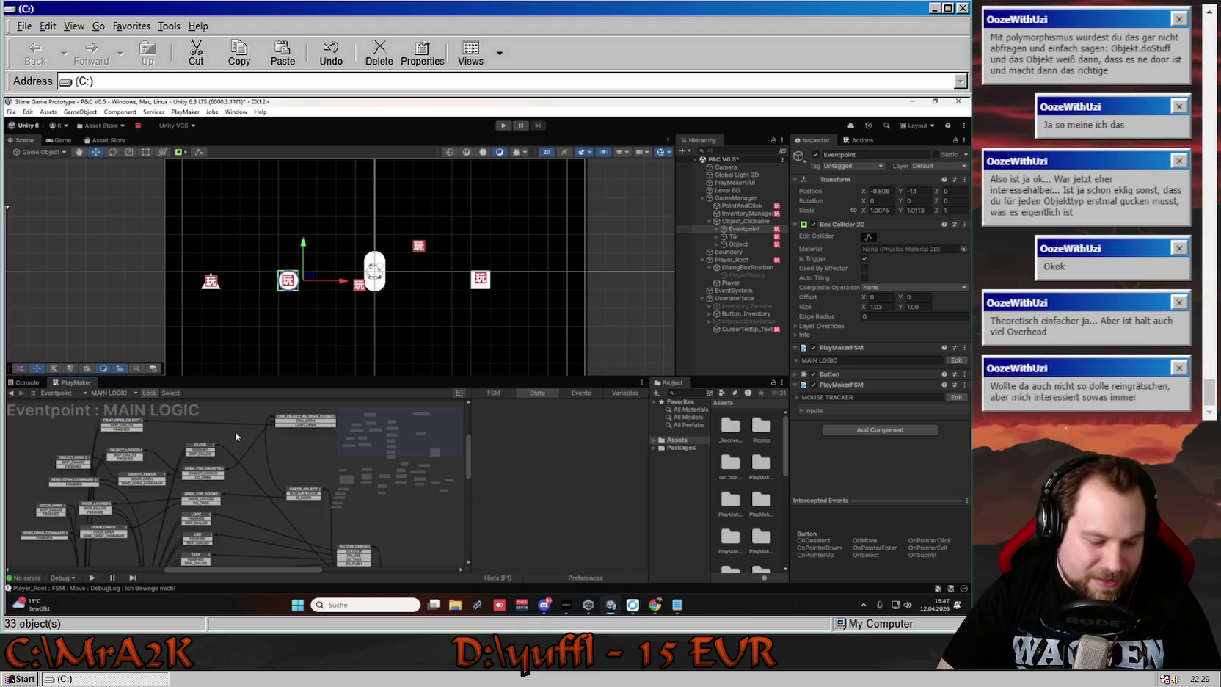
left_click(503, 126)
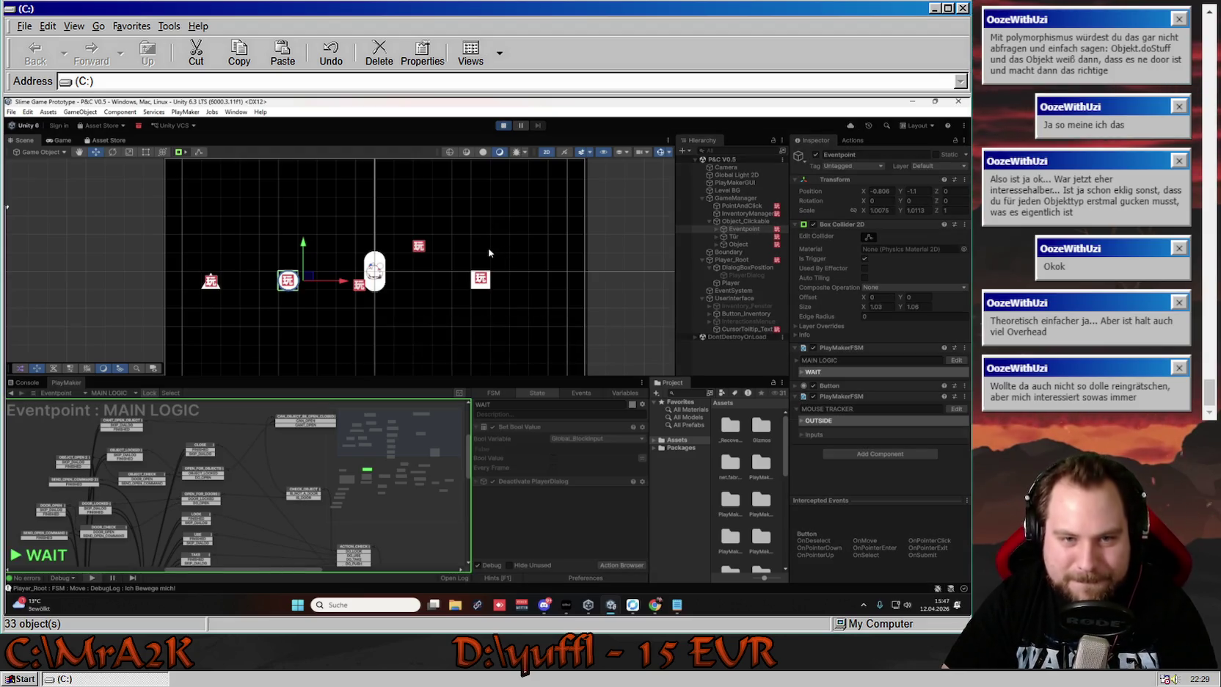
Try Öffnen on the white square, dismiss 'Das kann ich nicht öffnen!', and follow MAIN LOGIC back to WAIT
right_click(439, 276)
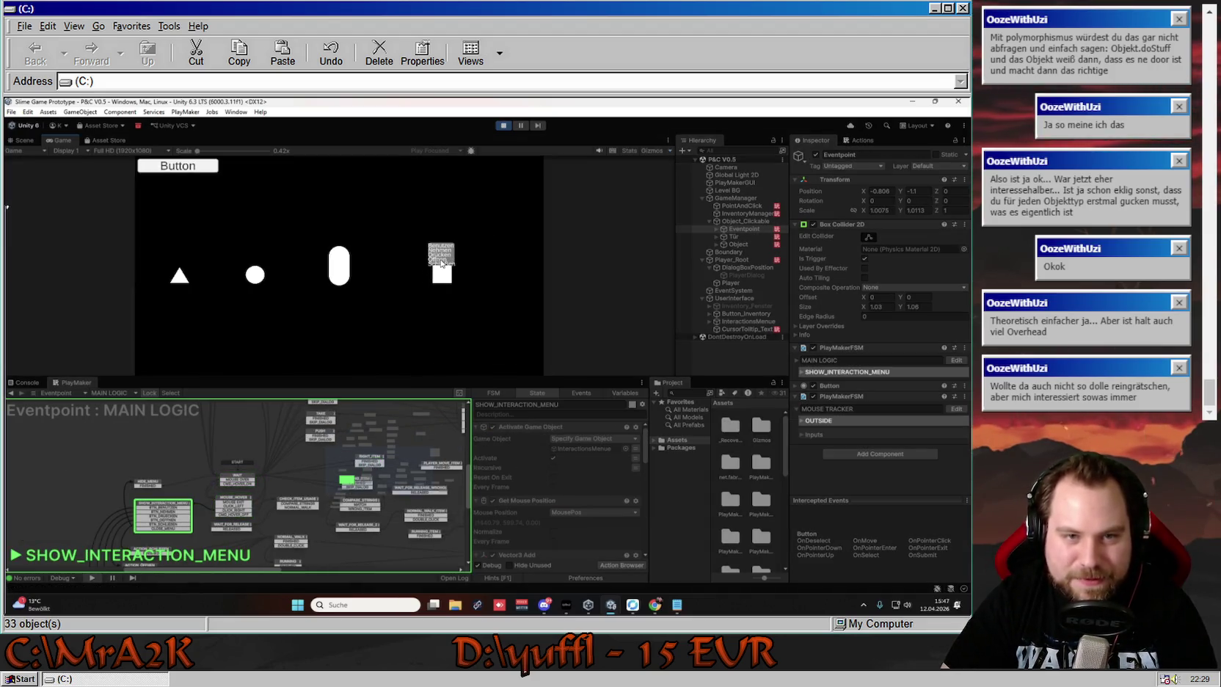
left_click(441, 260)
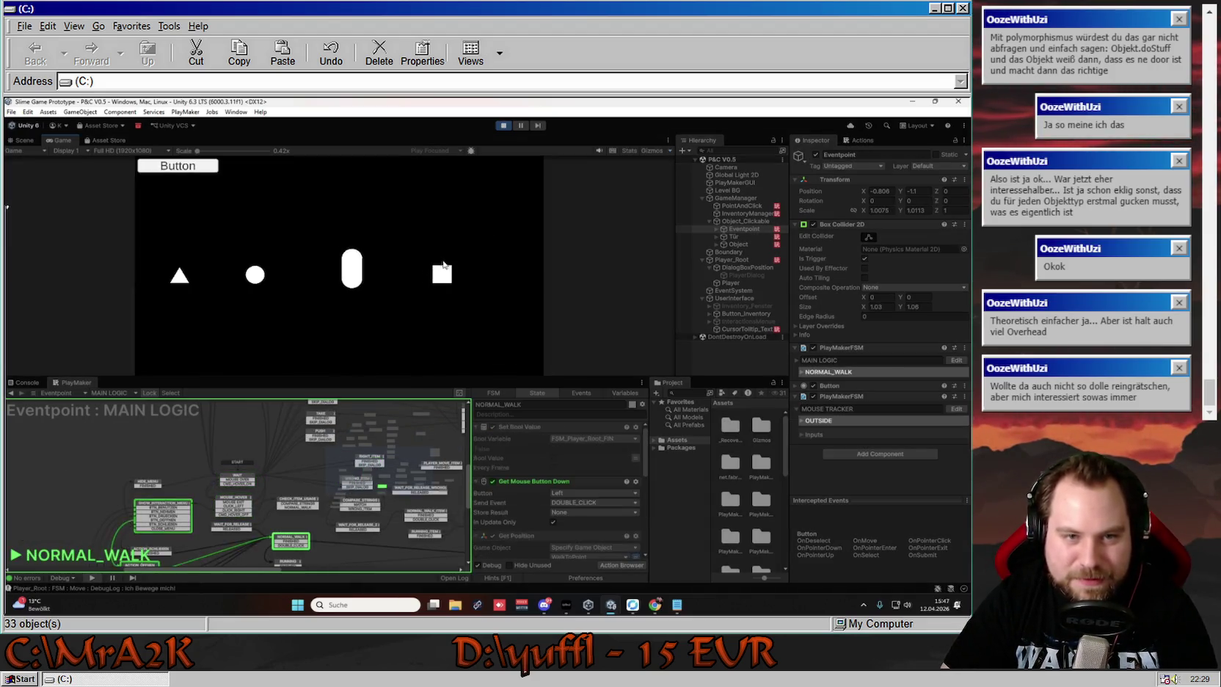
left_click(505, 299)
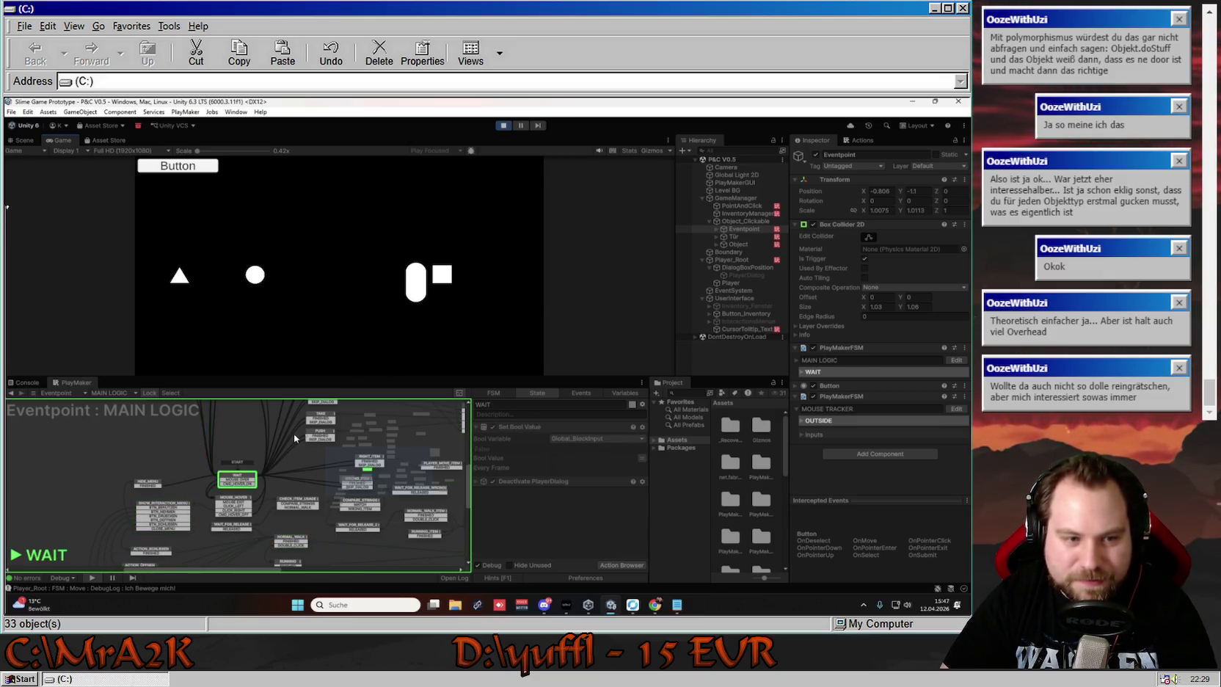
left_click(345, 244)
scroll(255, 498, "down", 3)
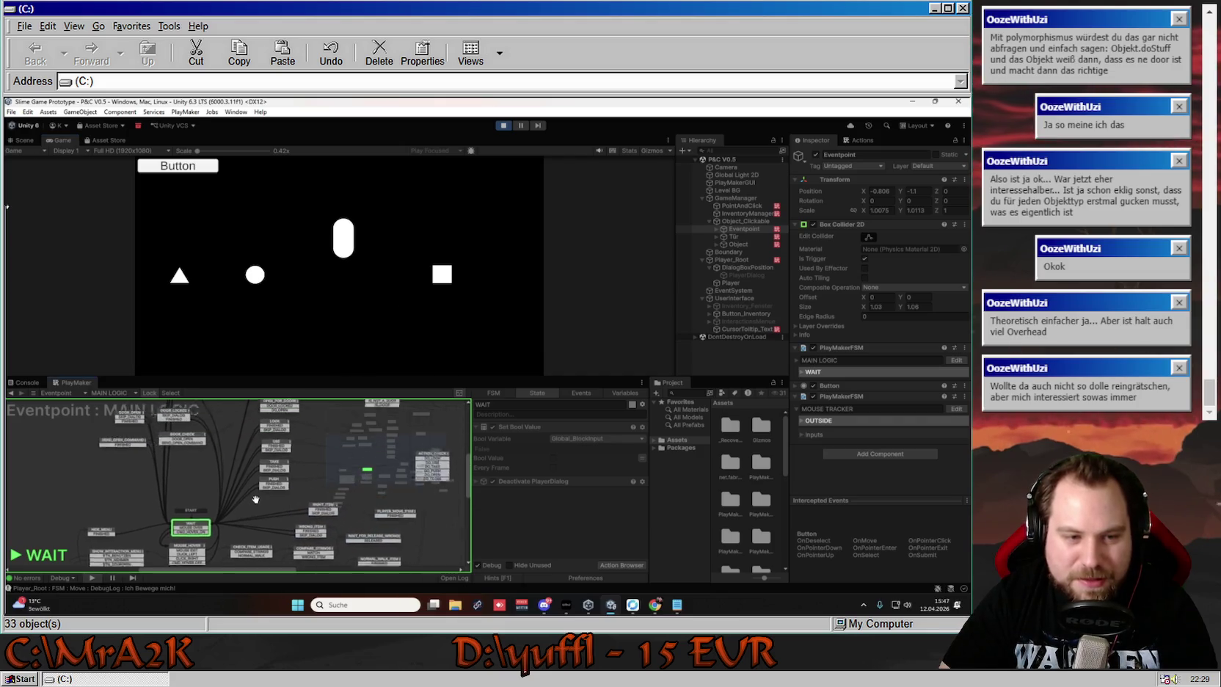
scroll(257, 498, "up", 3)
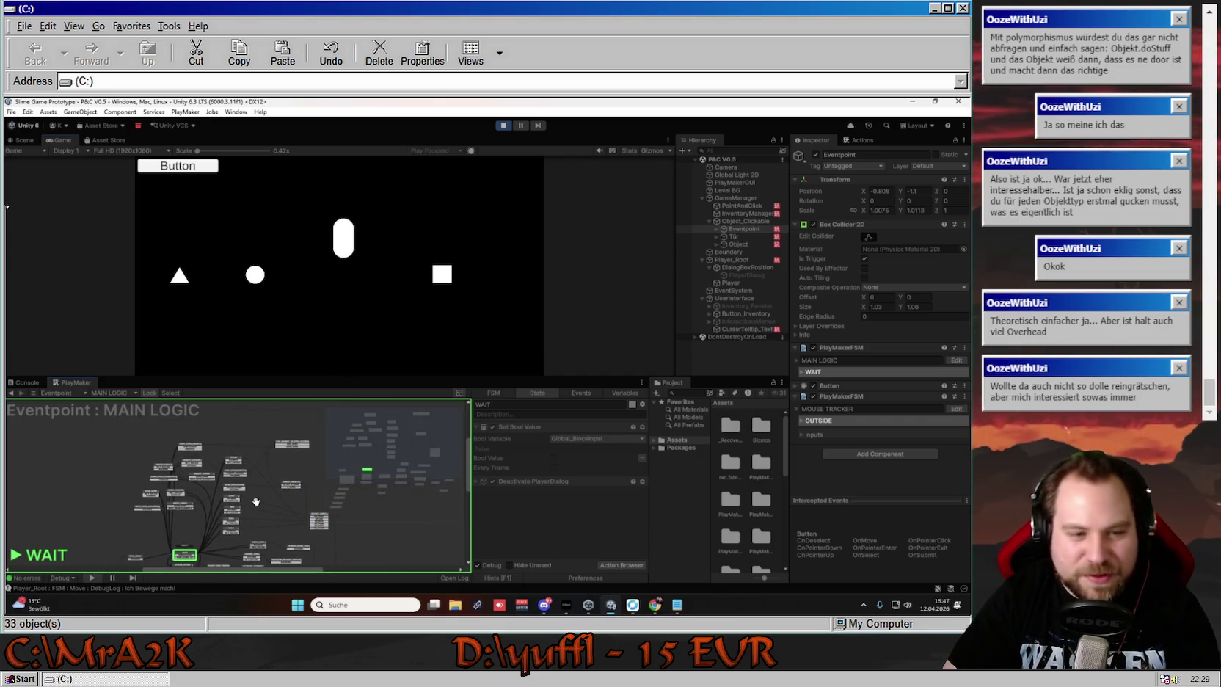
mouse_move(257, 498)
left_mouse_down()
mouse_move(251, 433)
mouse_move(251, 452)
mouse_move(266, 439)
mouse_move(253, 461)
mouse_move(264, 468)
left_mouse_up()
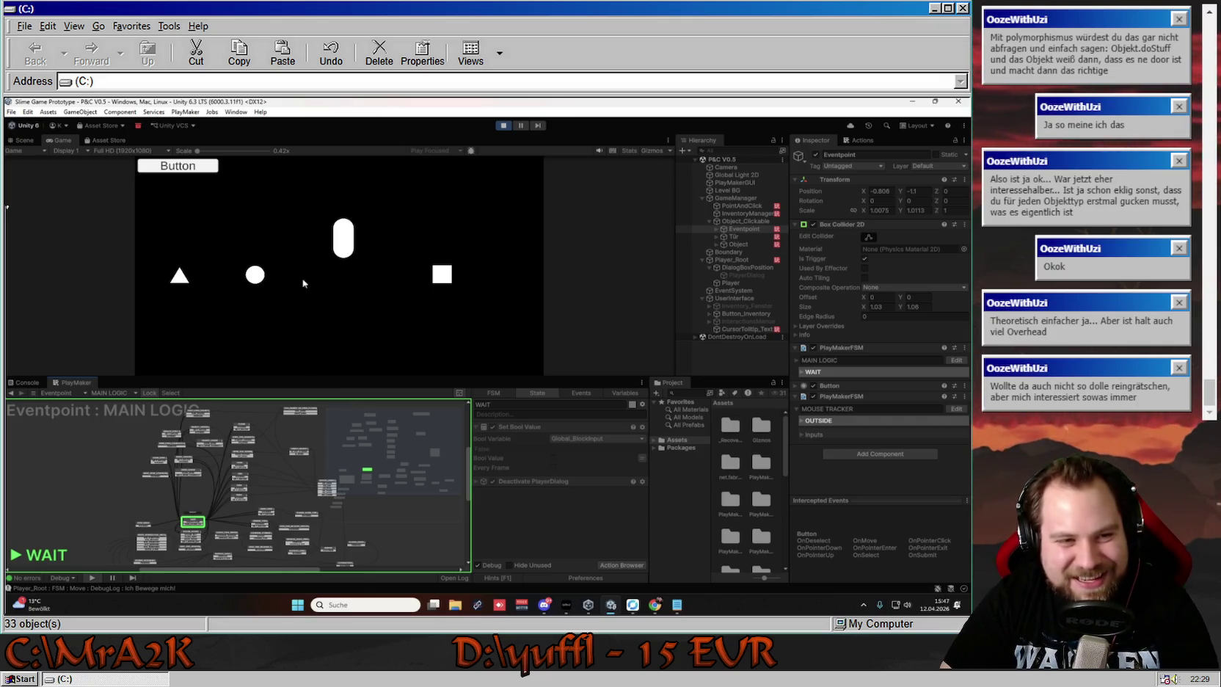
Stop Play mode and check the finished BUG Nummer 6 line in the Notepad bug list
left_click(496, 125)
left_click(676, 606)
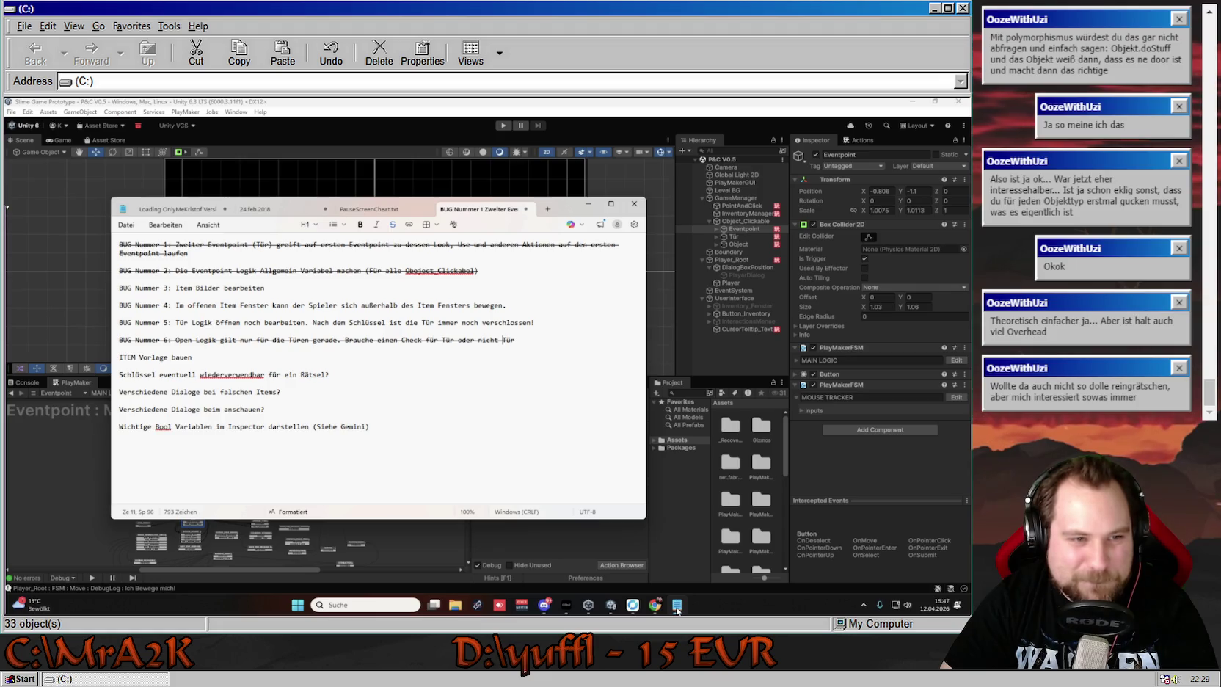
triple_click(307, 341)
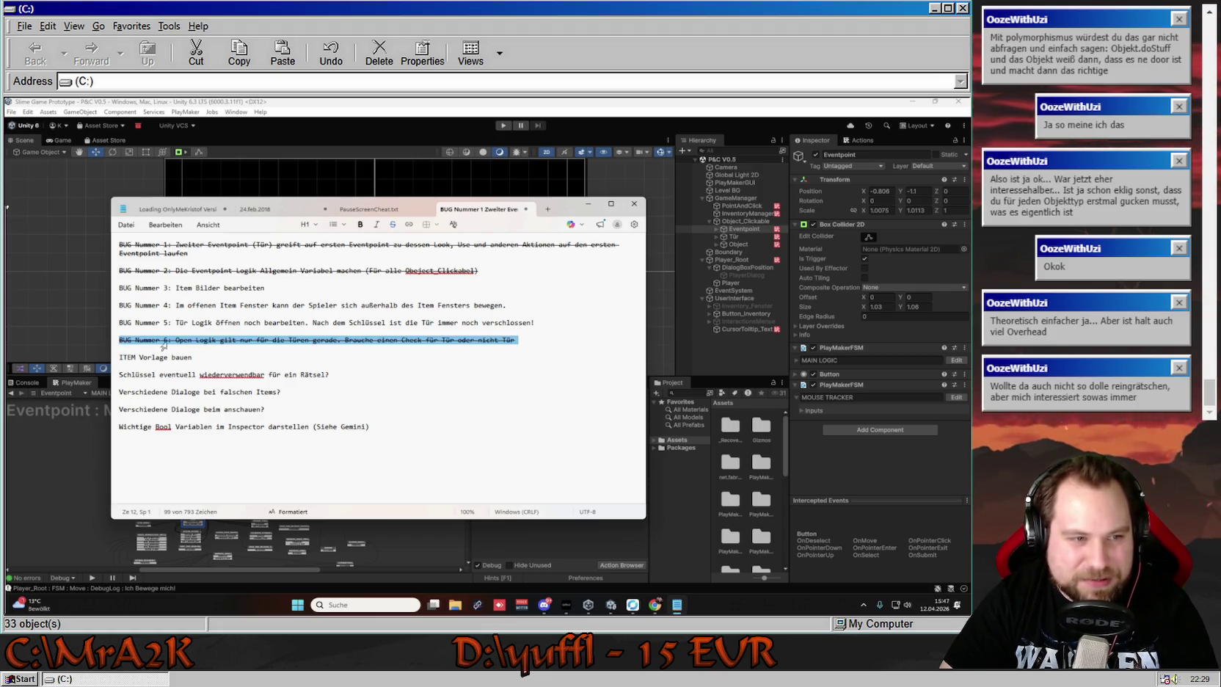
left_click(573, 344)
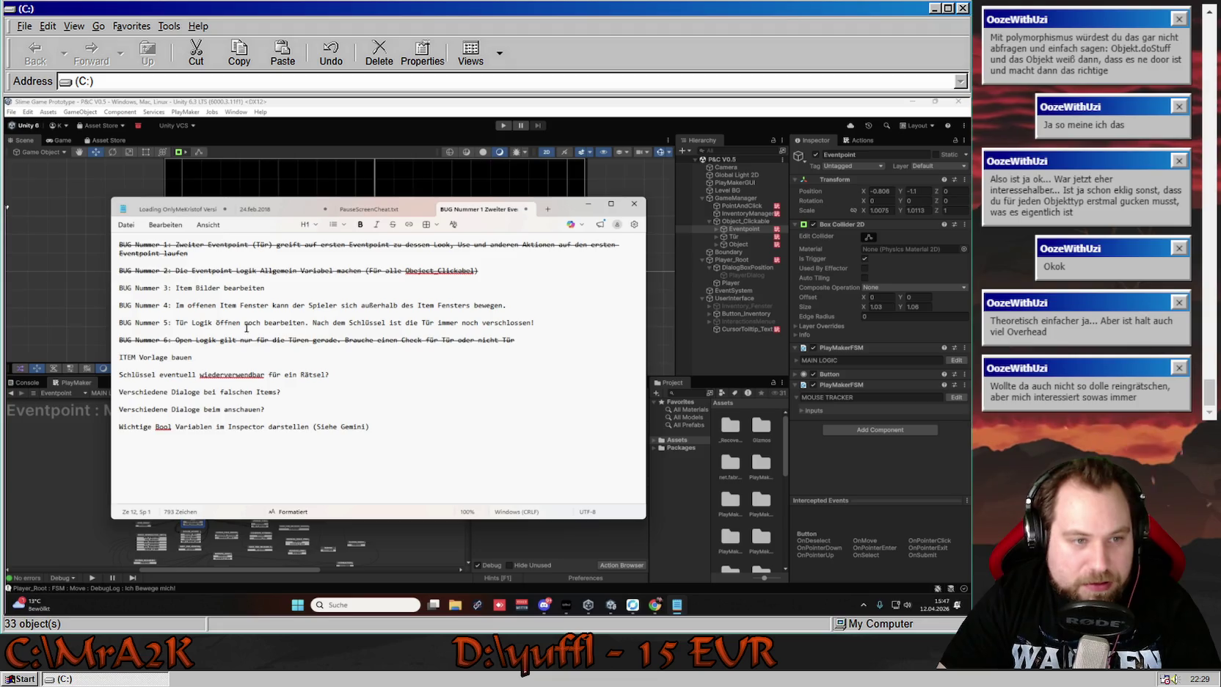
Highlight the open Tür Logik item, BUG Nummer 5, then return to Unity
mouse_move(178, 323)
left_mouse_down()
mouse_move(358, 328)
mouse_move(299, 323)
left_mouse_up()
left_click(351, 335)
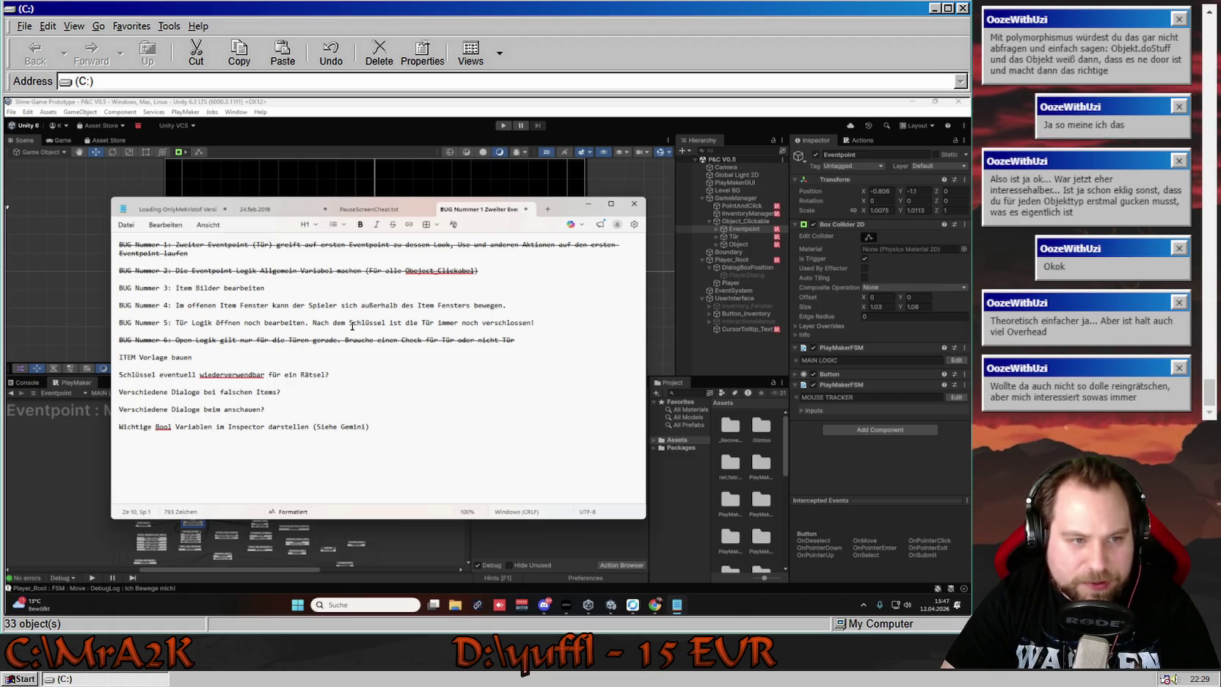
left_click(311, 298)
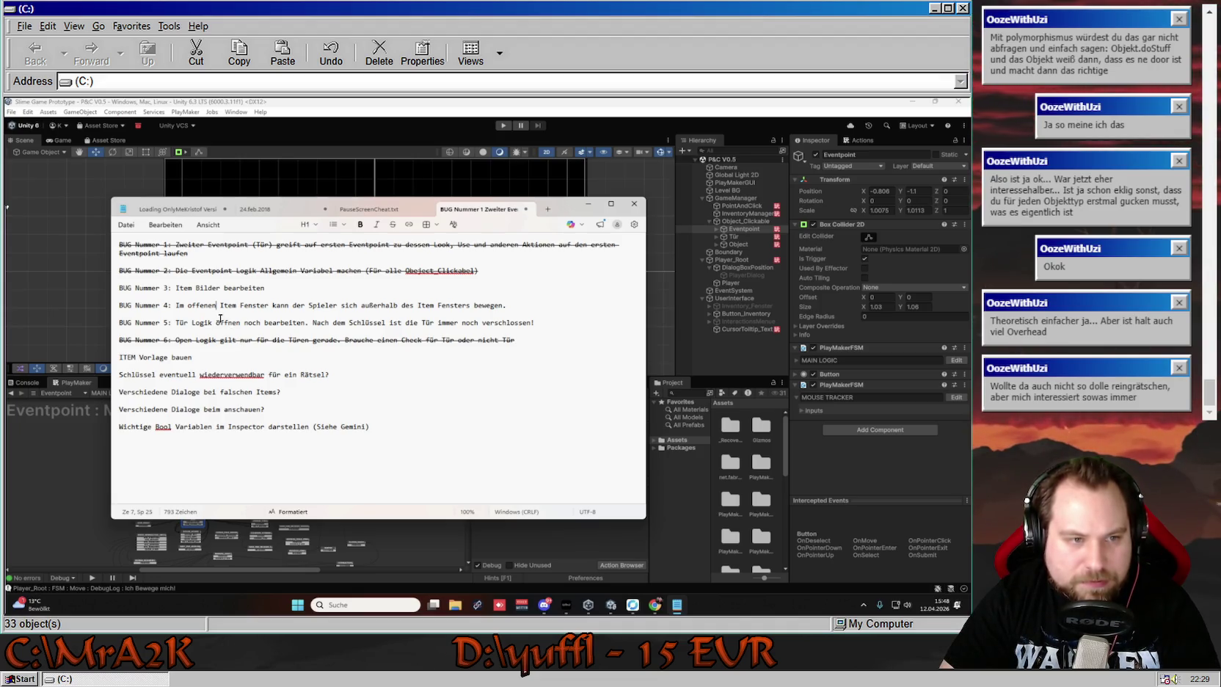
left_click_drag(176, 323, 485, 332)
left_click(666, 501)
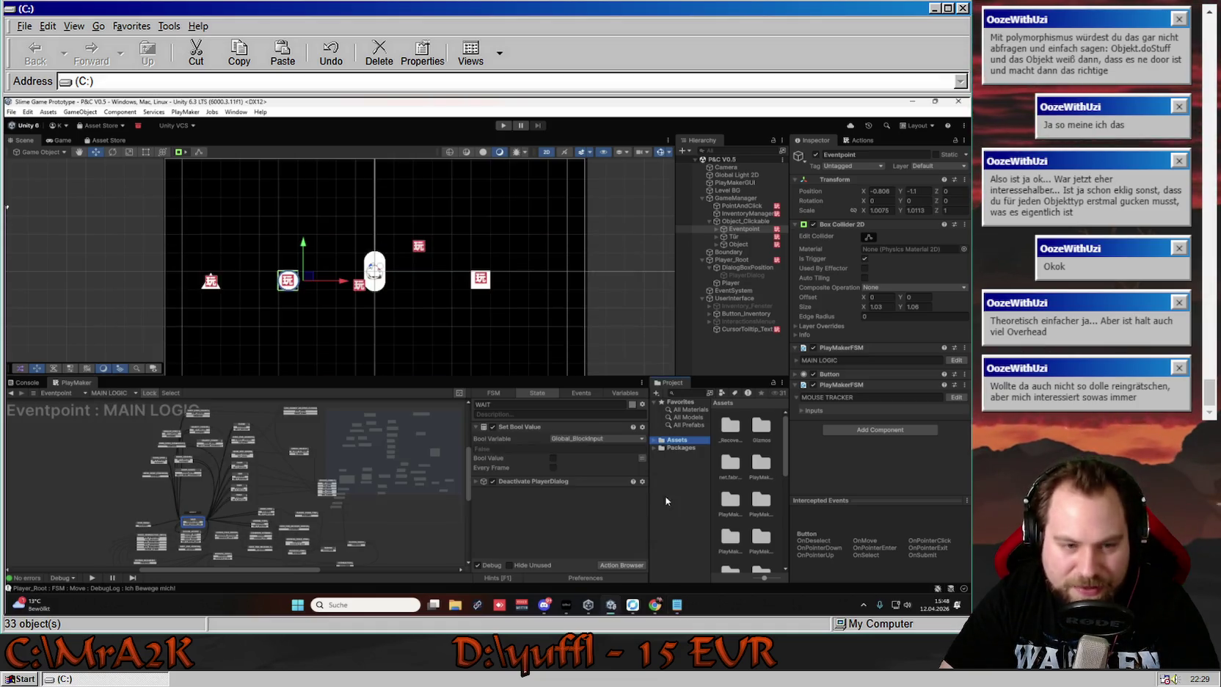
Select Tür, inspect OPEN_FOR_DOORS and RIGHT_ITEM, and fold RIGHT_ITEM's Set Property action to one line
left_click(210, 282)
scroll(213, 470, "up", 5)
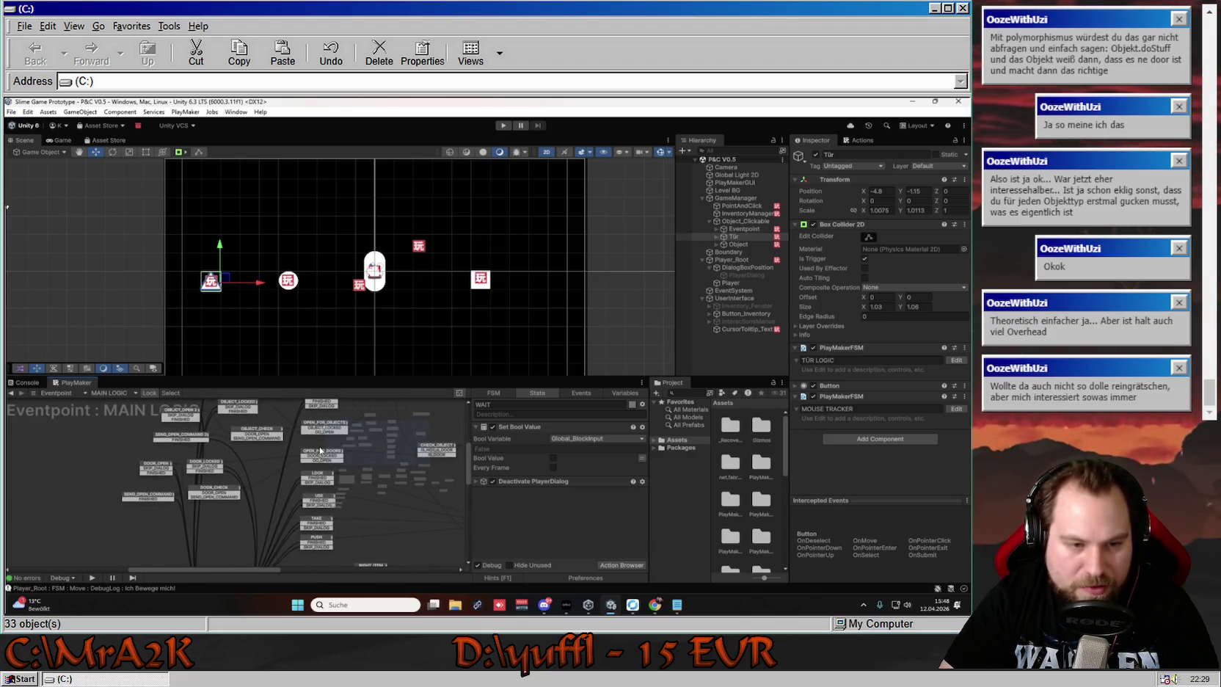
left_click(321, 455)
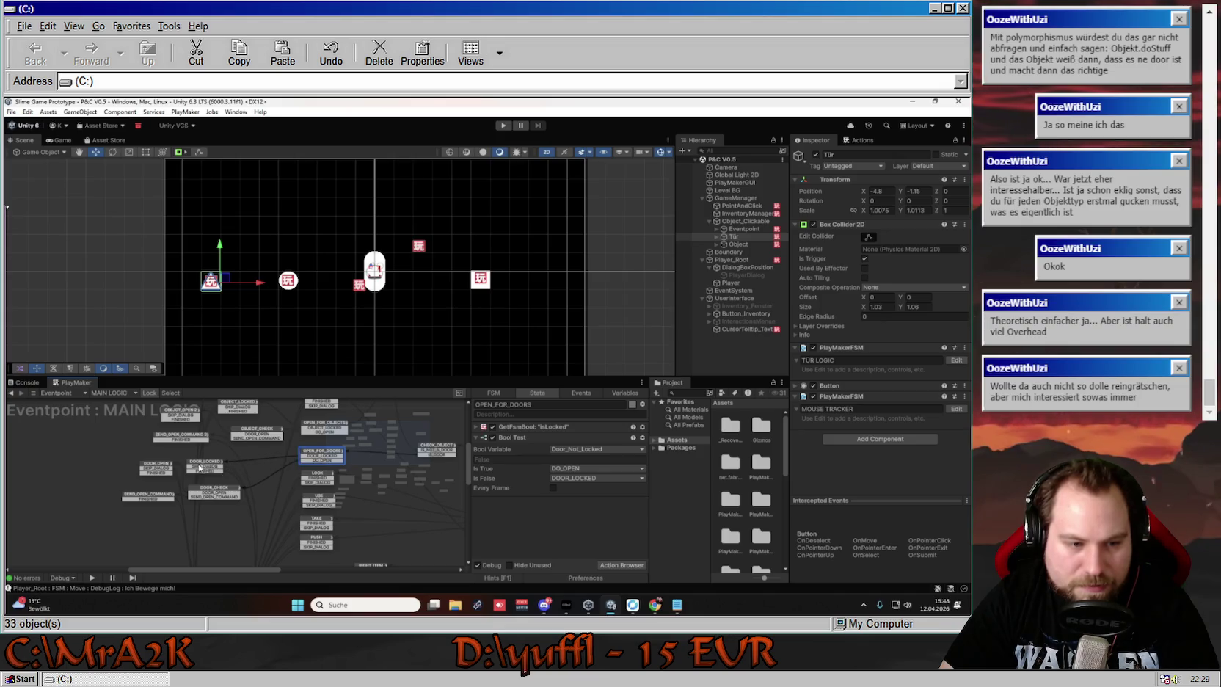
left_click(299, 490)
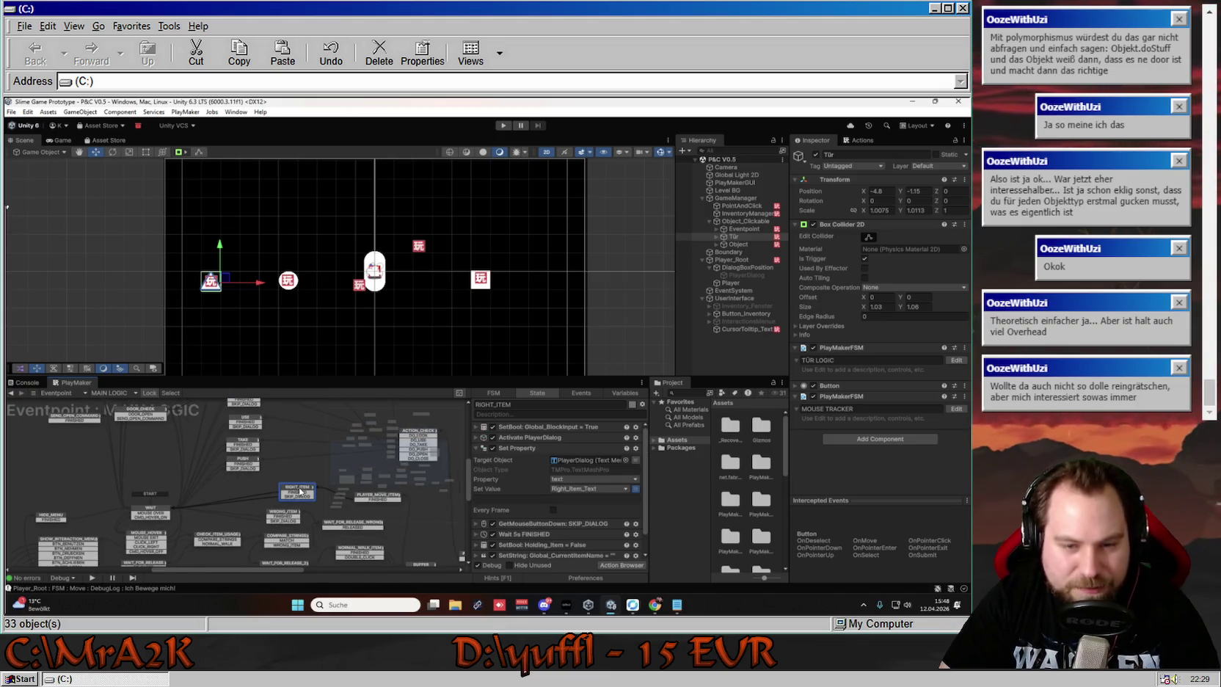
mouse_move(189, 471)
left_mouse_down()
mouse_move(245, 499)
mouse_move(253, 477)
mouse_move(195, 439)
left_mouse_up()
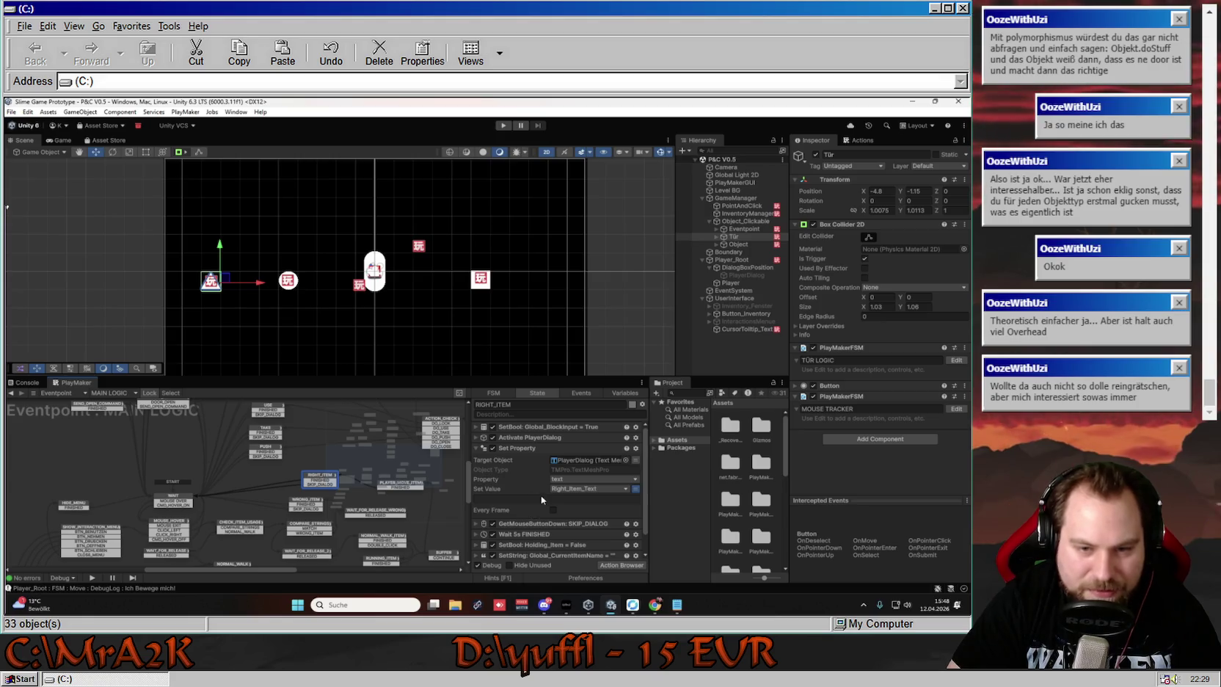
left_click(524, 447)
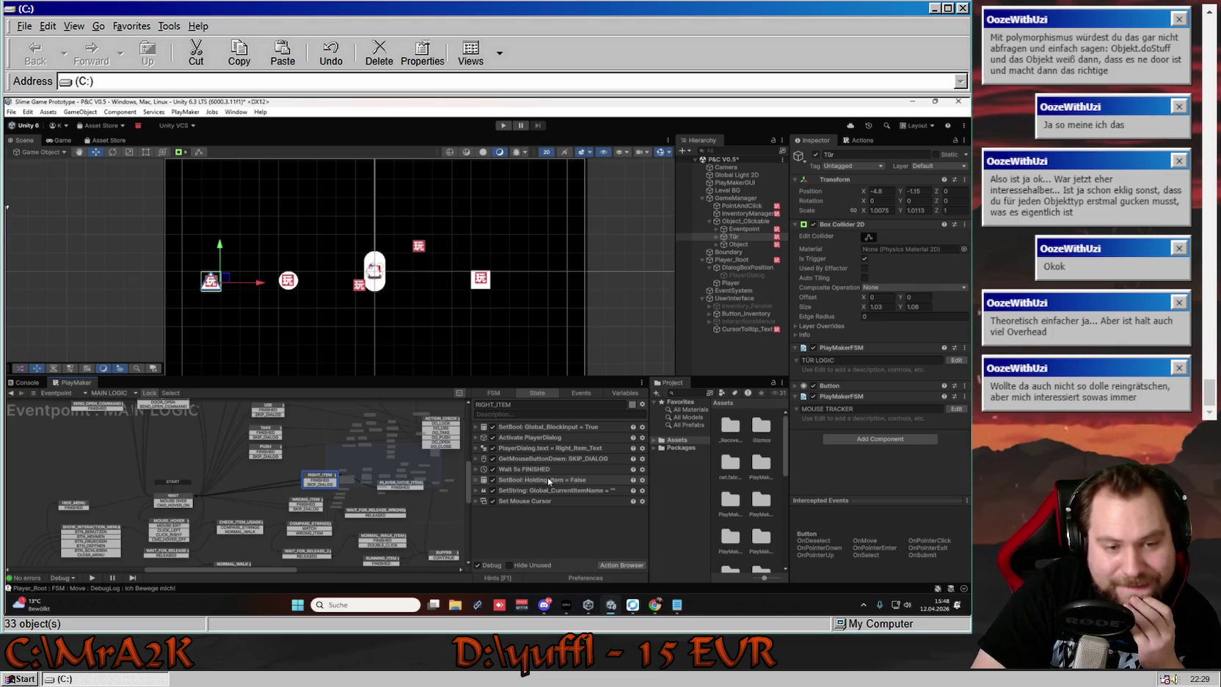
left_click_drag(292, 492, 218, 482)
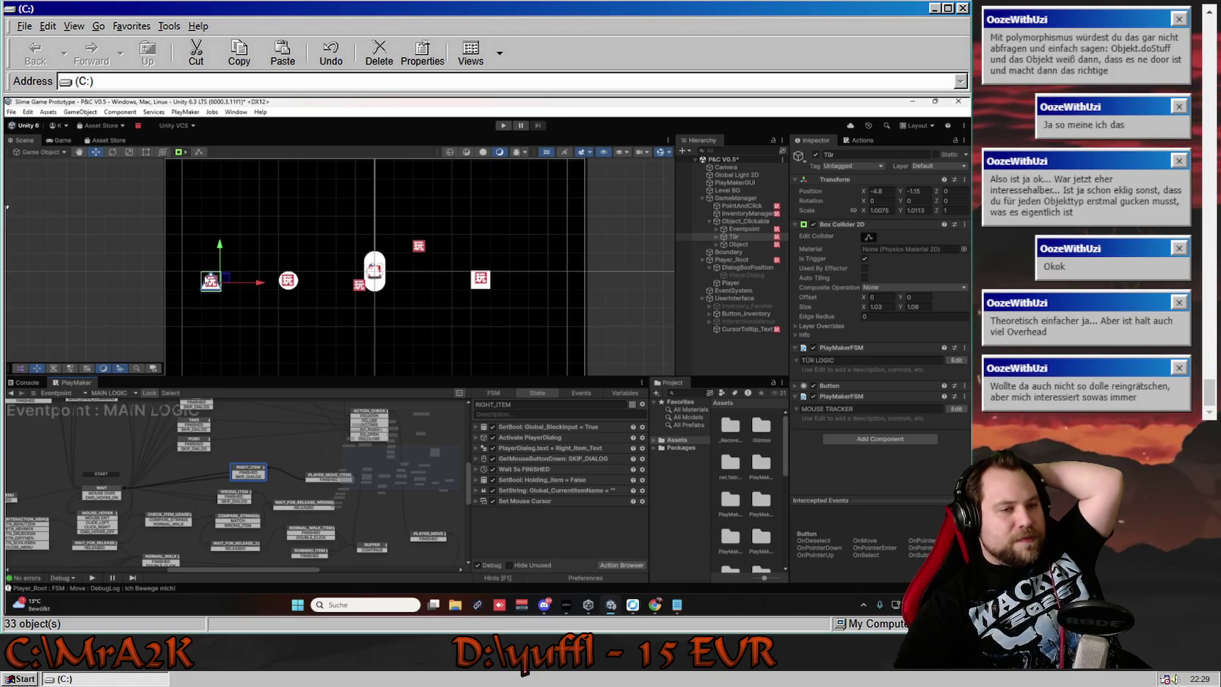
Compare COMPARE_STRINGS with RIGHT_ITEM's eight actions, then expand Tür to list EventSprite and WalkToTür
left_click(247, 522)
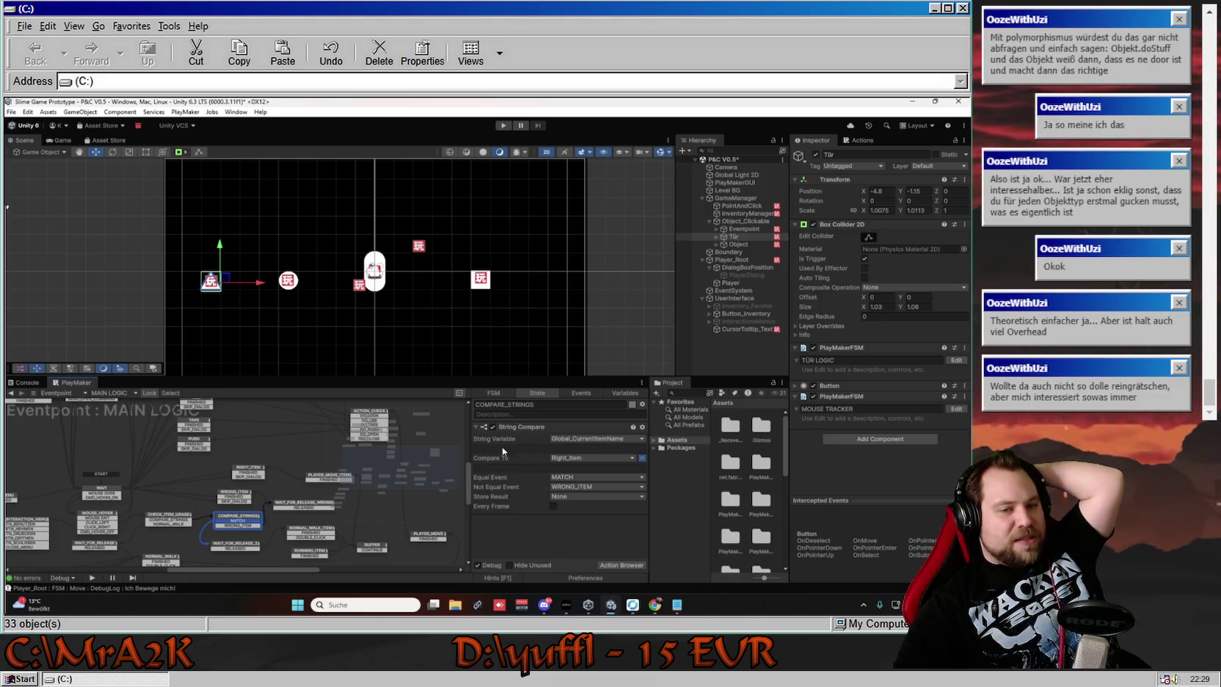
left_click(251, 470)
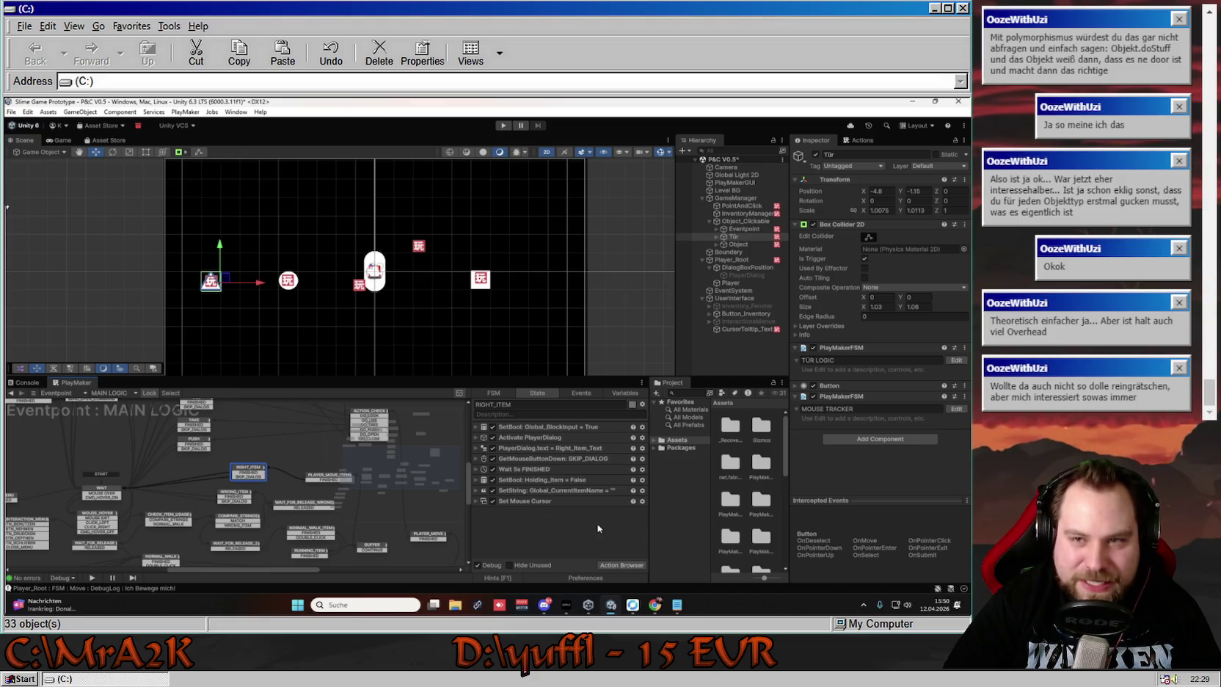
left_click(716, 237)
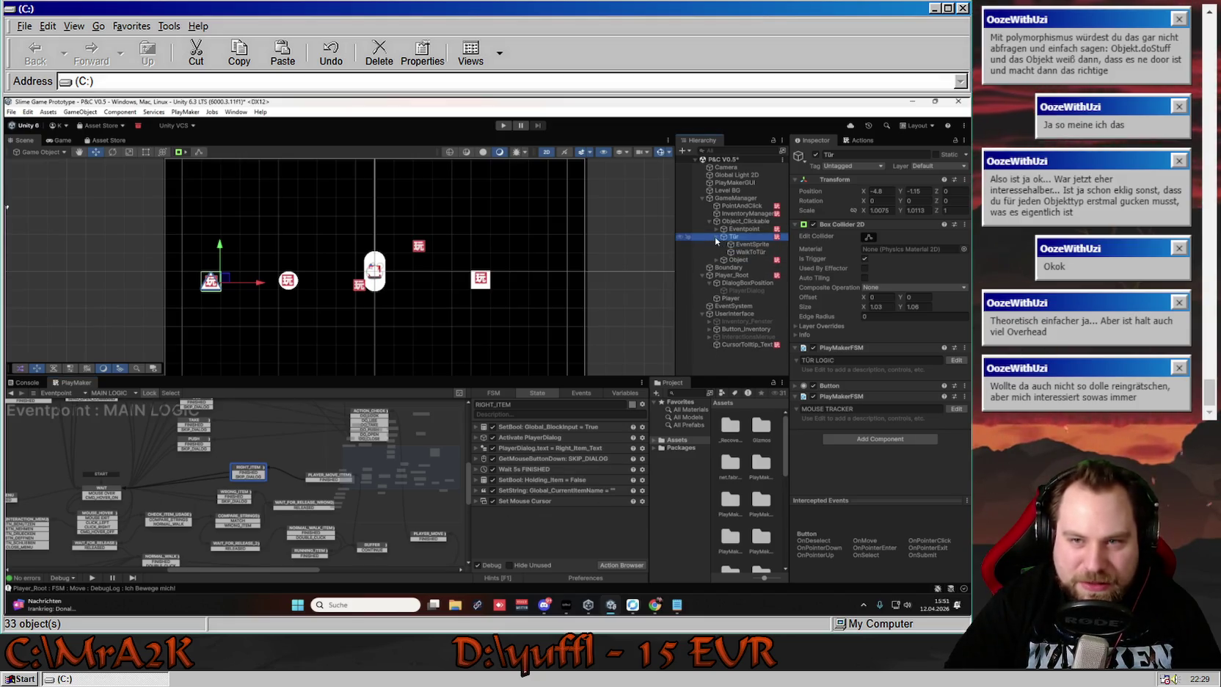
Inspect the UNLOCKING and LOCKED_STATE states in Tür's TÜR LOGIC, then switch back to Eventpoint
left_click(149, 394)
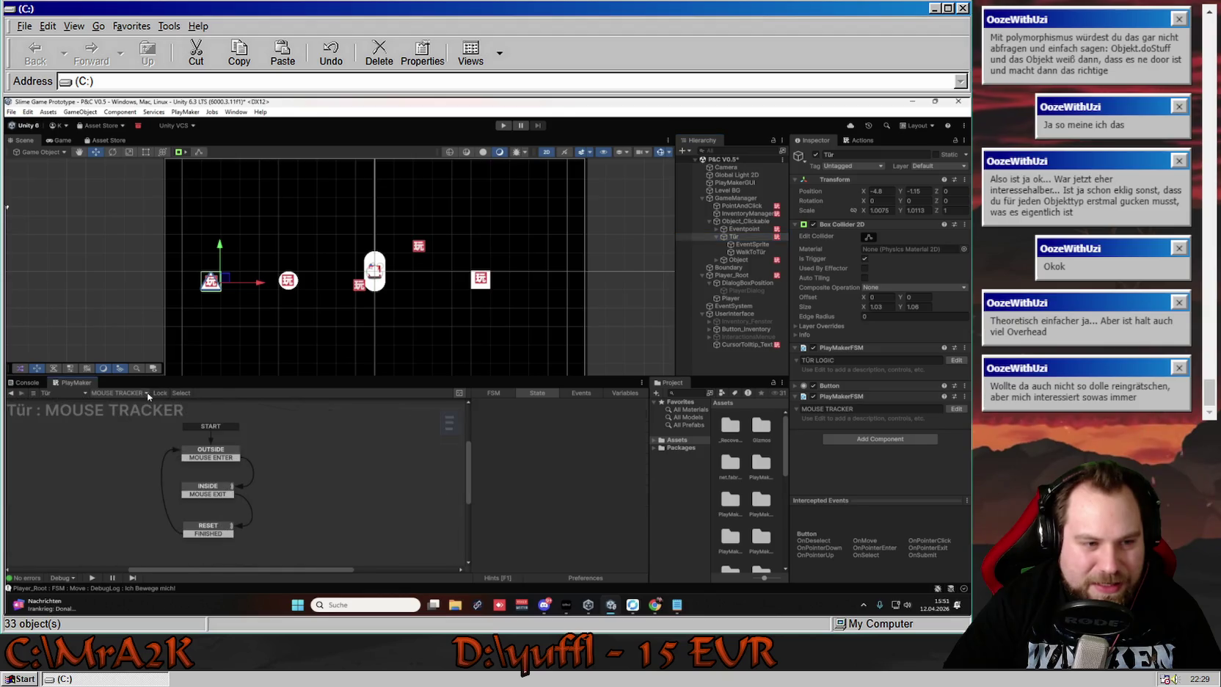
left_click(112, 393)
left_click(124, 403)
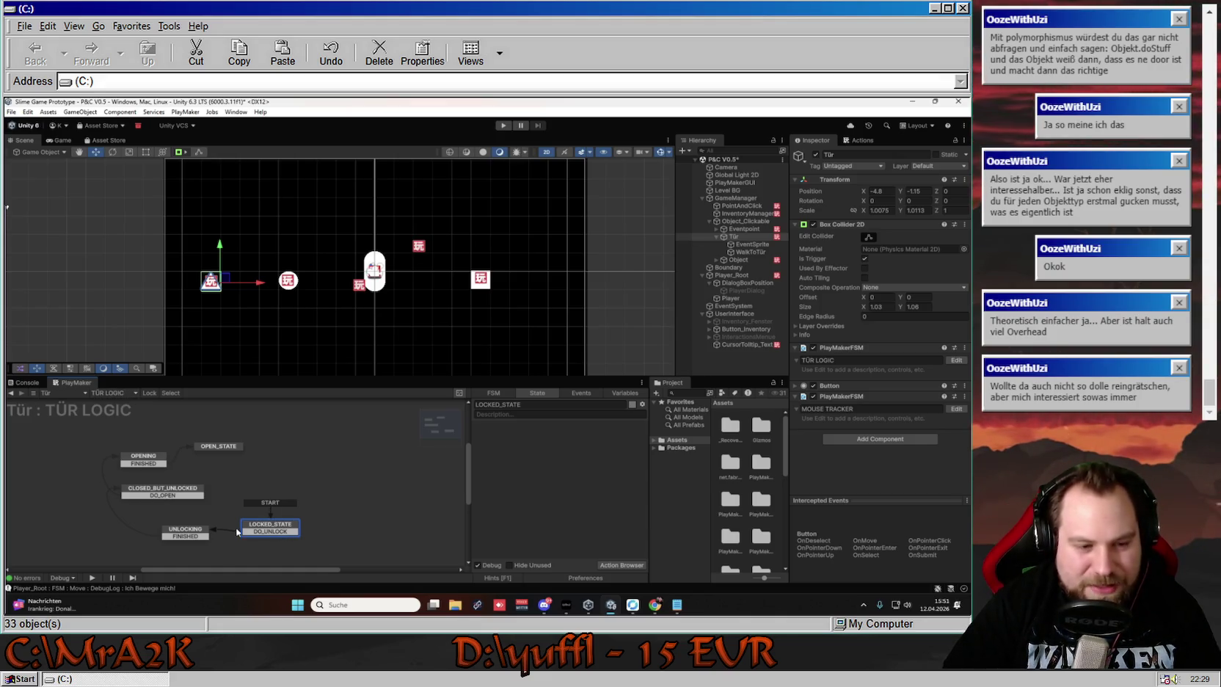
left_click(198, 531)
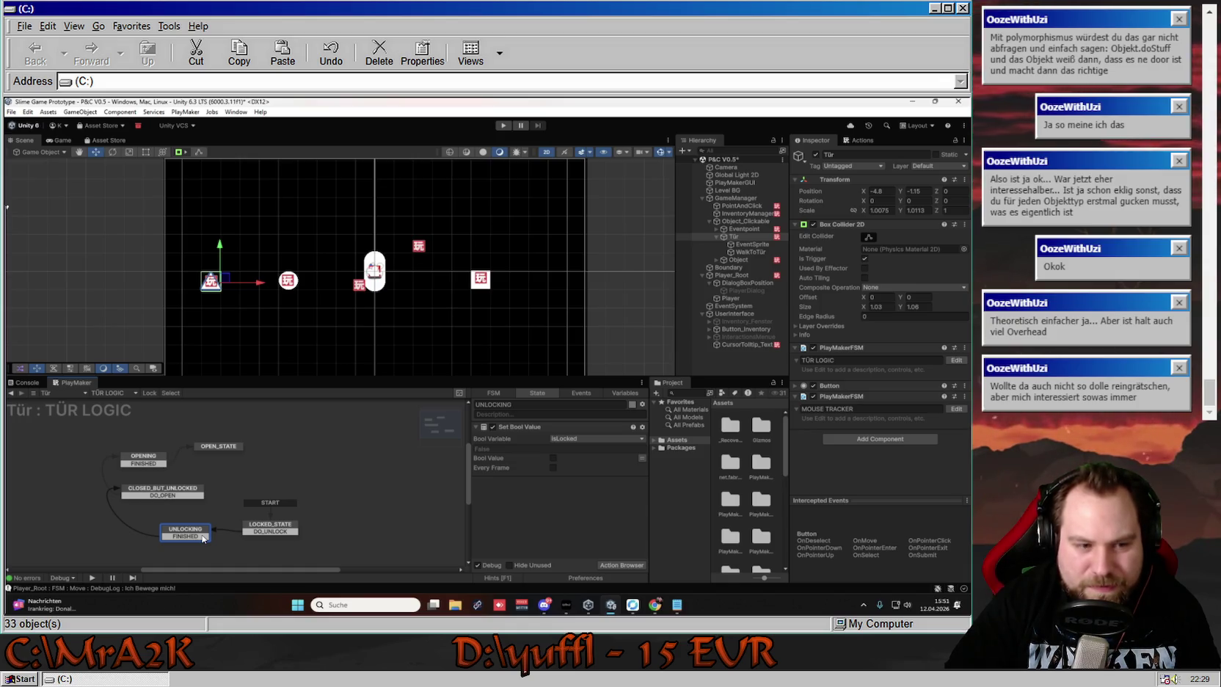
left_click(267, 534)
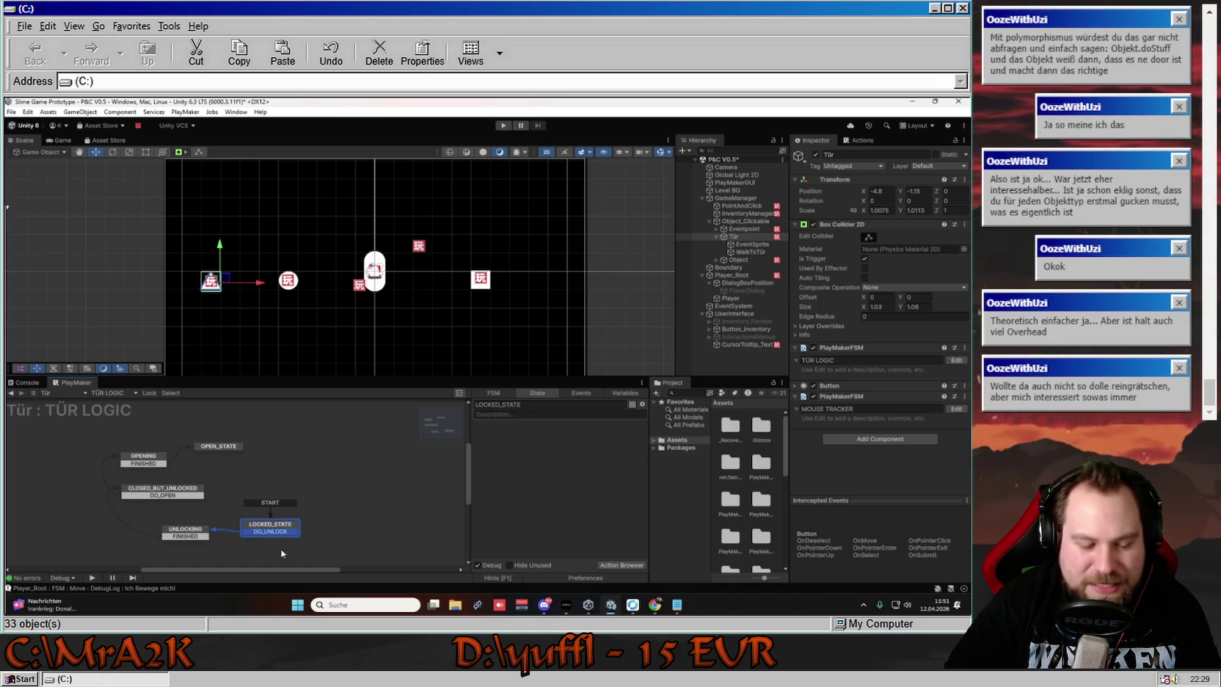
left_click(186, 534)
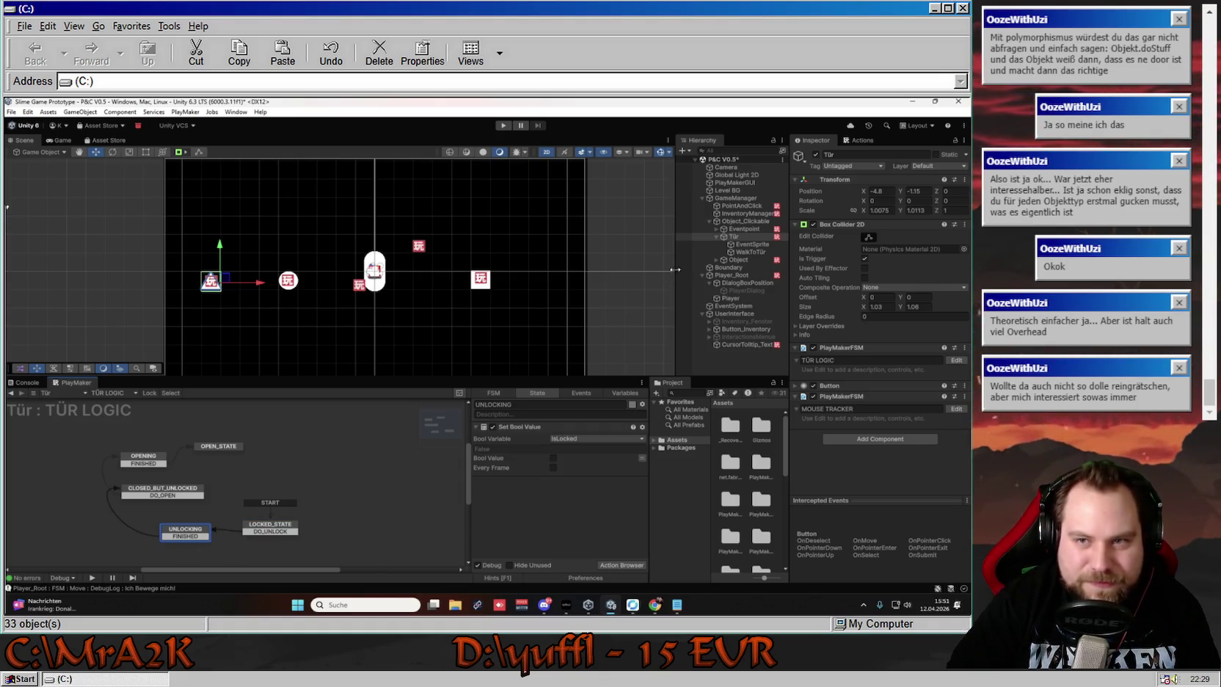
left_click(742, 228)
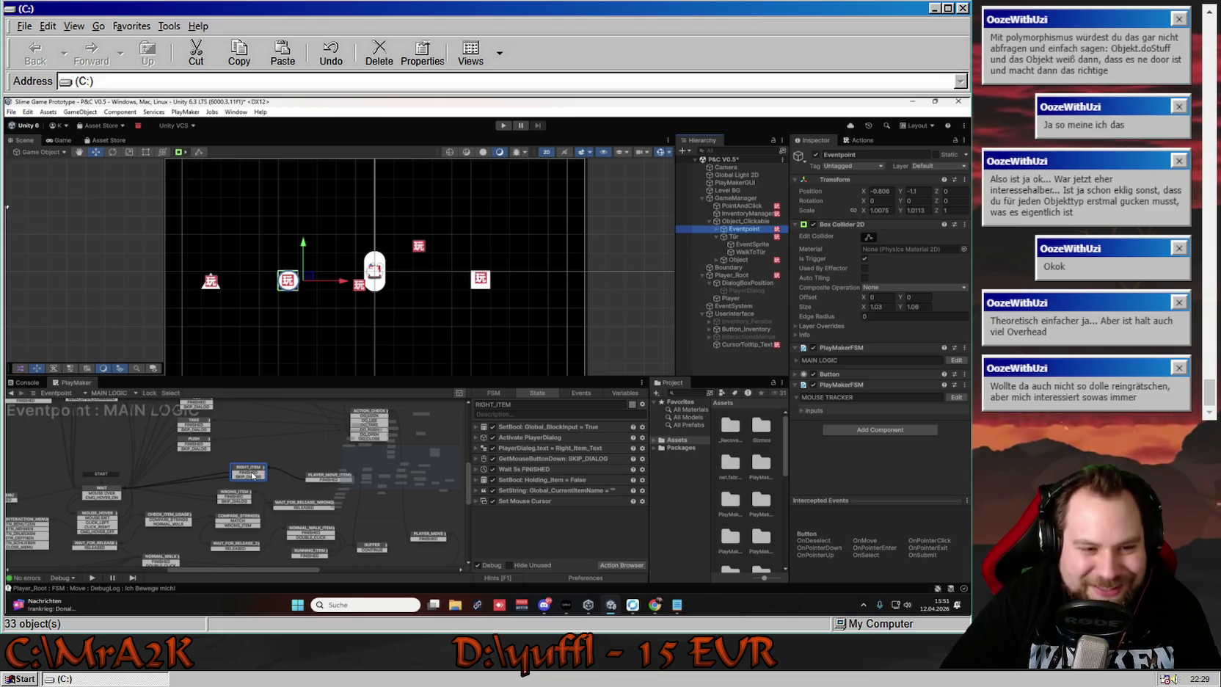
Check DOOR_LOCKED, DOOR_CHECK and SEND_OPEN_COMMAND's DO_OPEN event to TÜR LOGIC, then open Tür's graph
left_click_drag(232, 448, 312, 531)
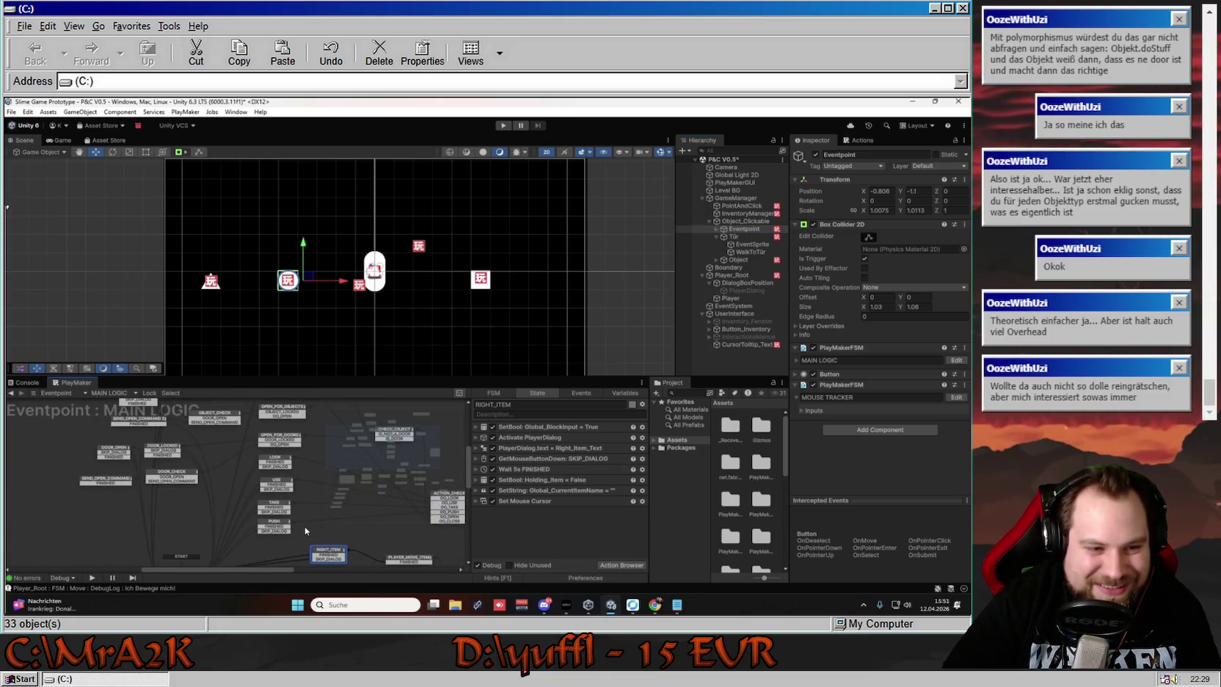
left_click(162, 450)
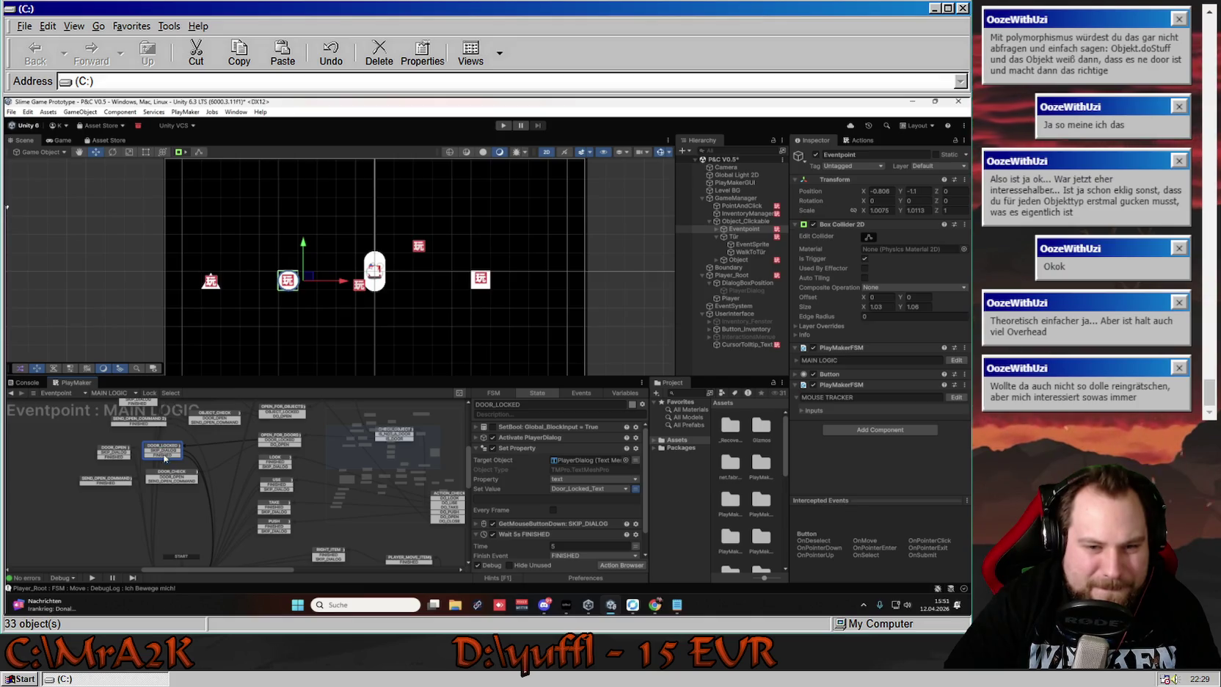
left_click(166, 474)
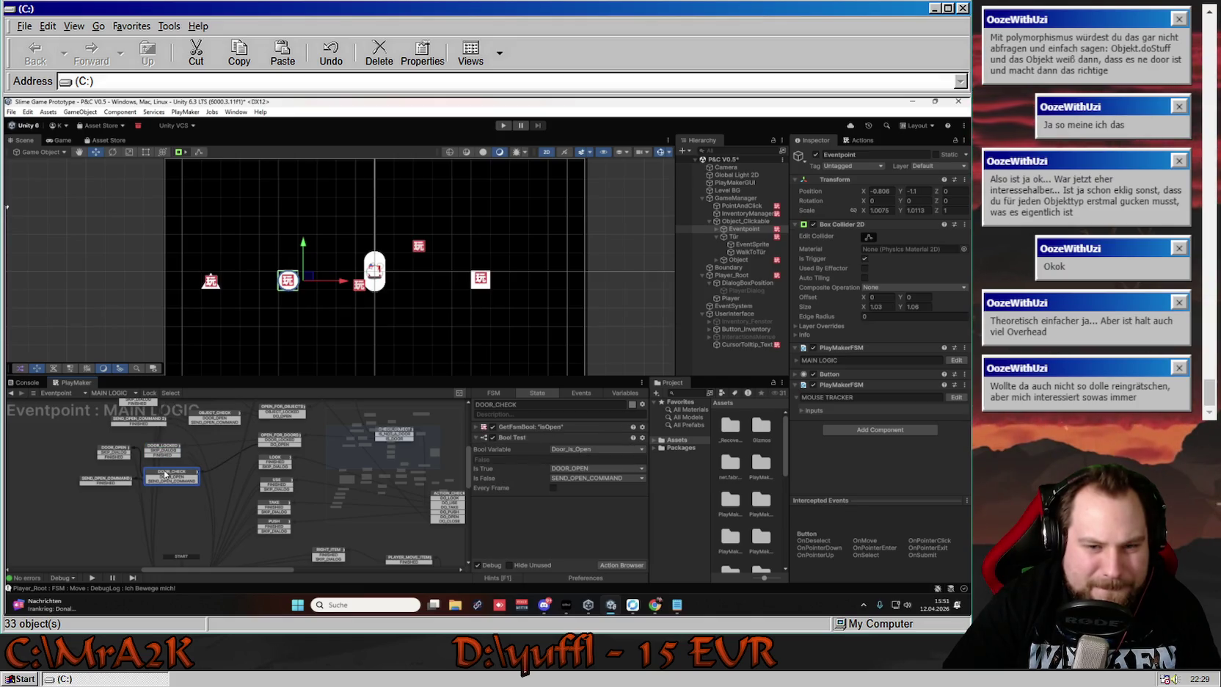
left_click(117, 480)
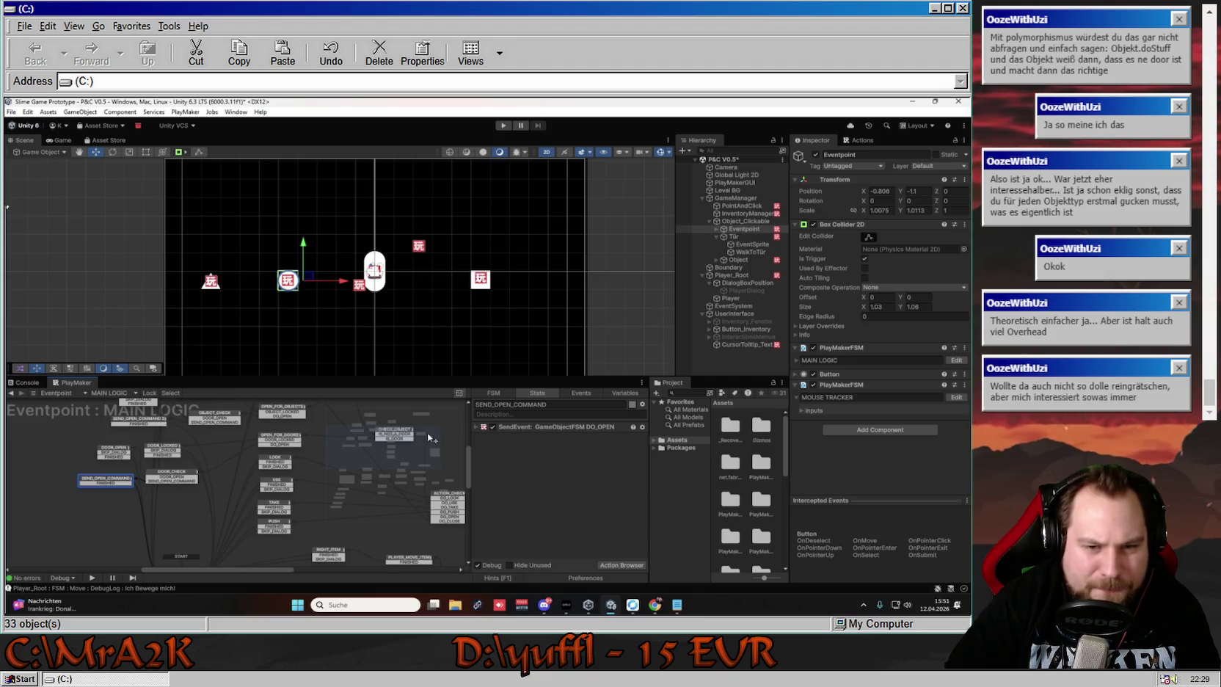
left_click(476, 427)
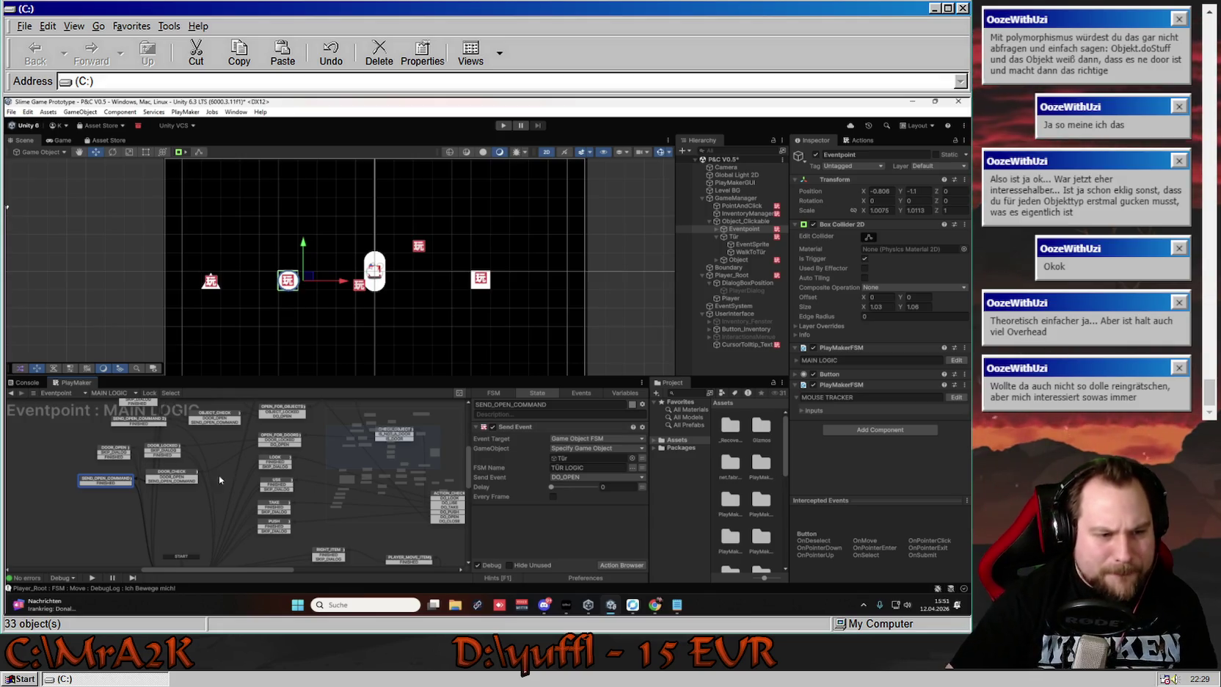
left_click(177, 474)
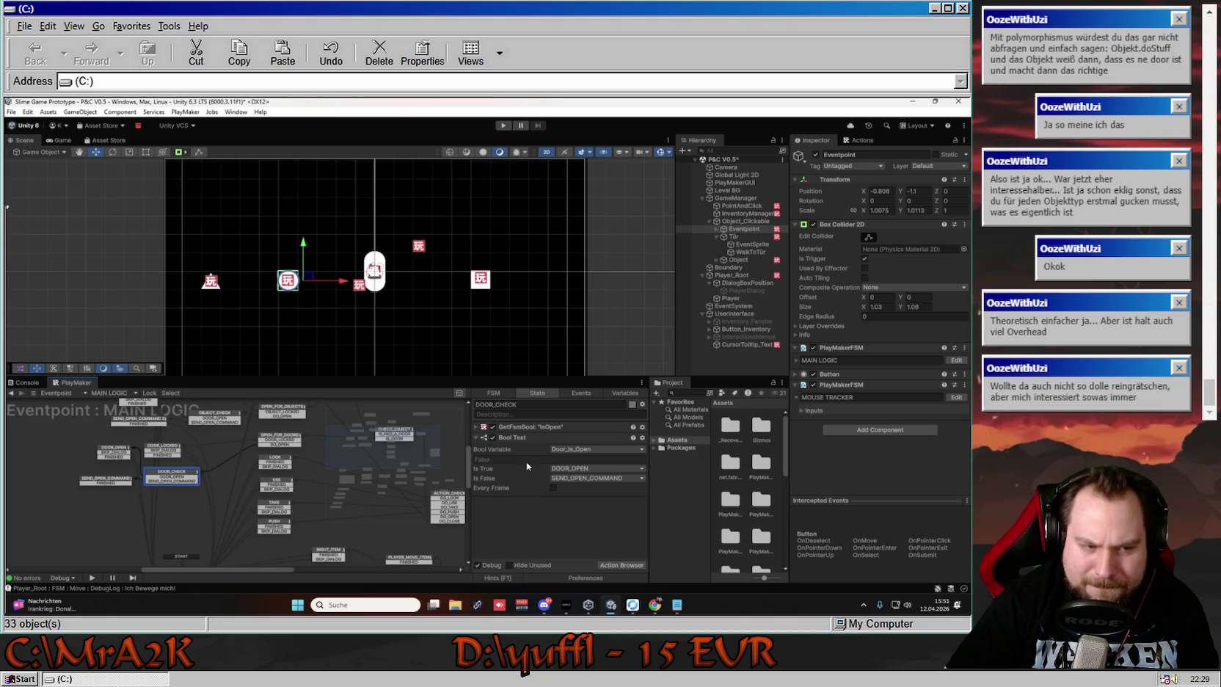
left_click(113, 484)
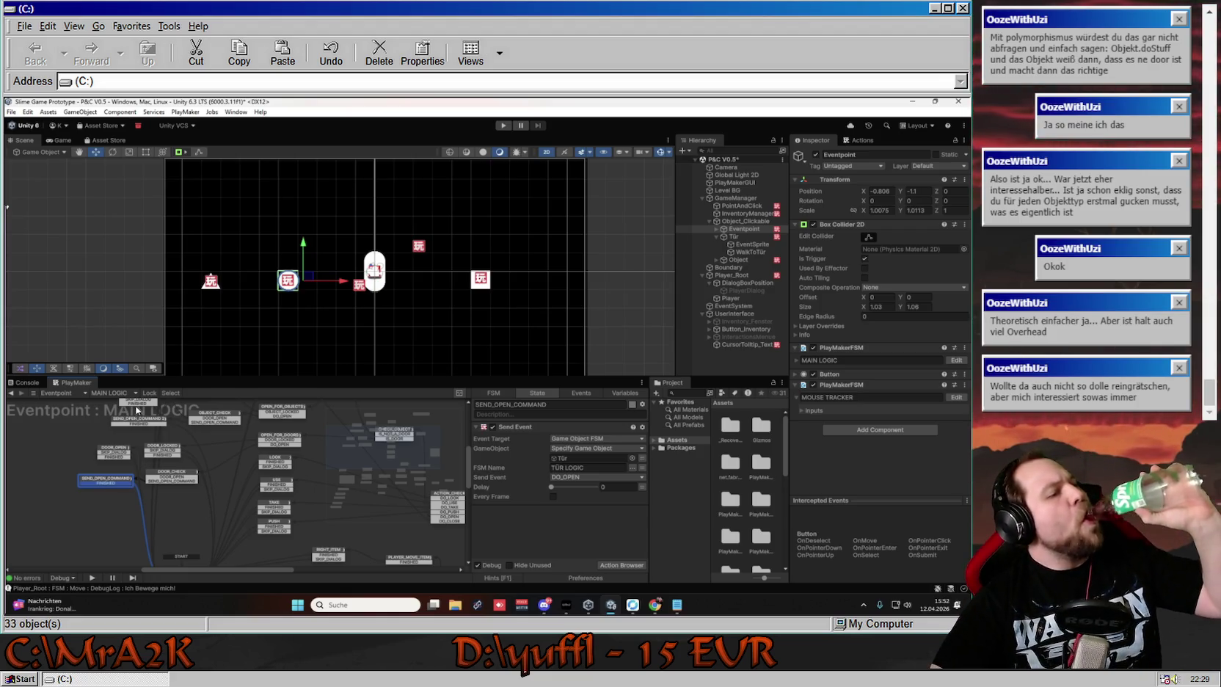
double_click(562, 458)
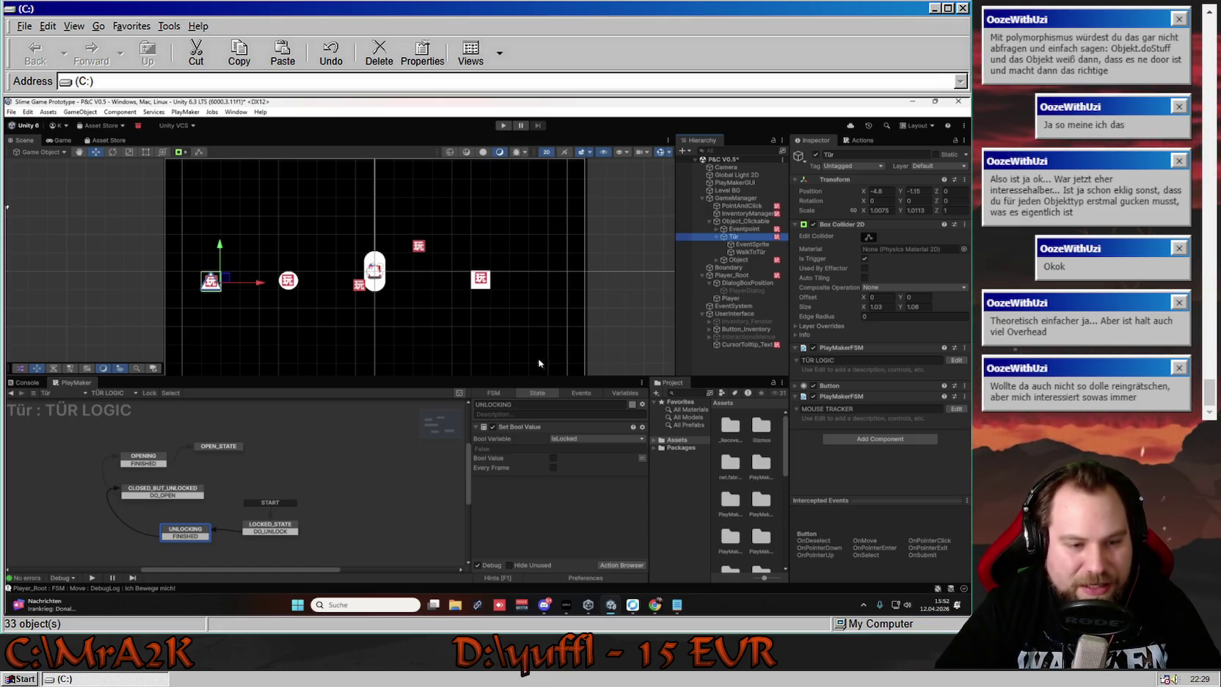
Return to Eventpoint's MAIN LOGIC and review OPEN_FOR_DOORS and DOOR_CHECK's isOpen Get Fsm Bool
scroll(343, 495, "down", 3)
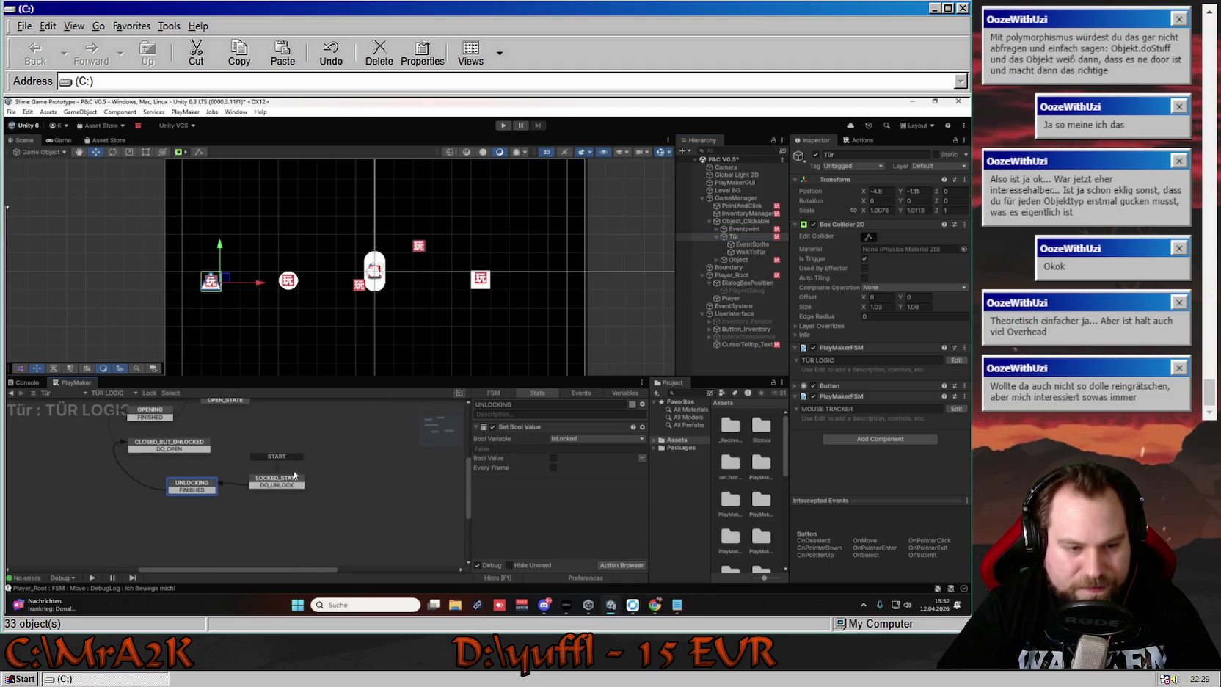
left_click(743, 228)
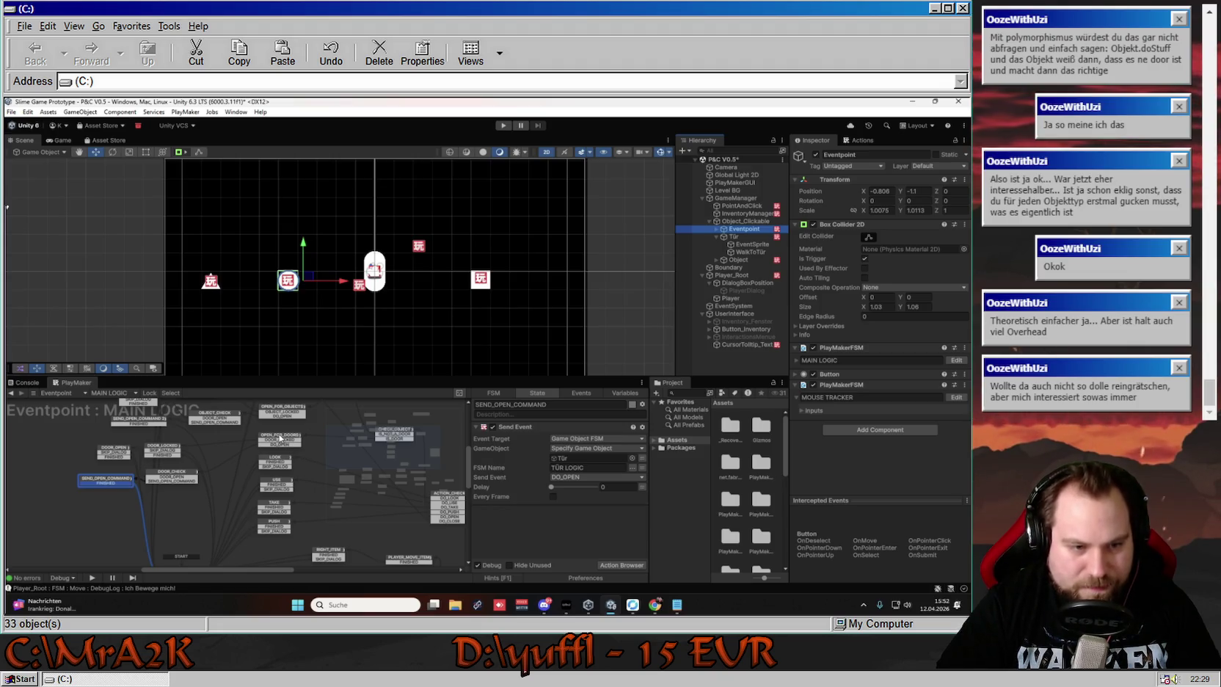
left_click(283, 439)
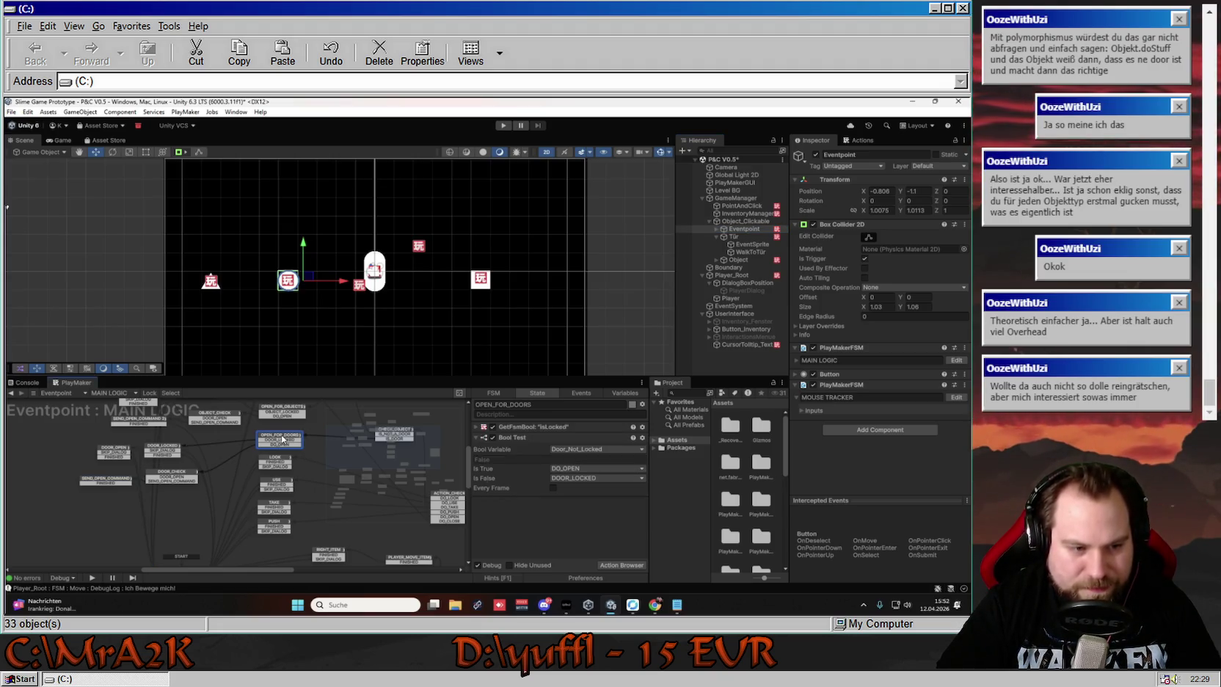
left_click(281, 445)
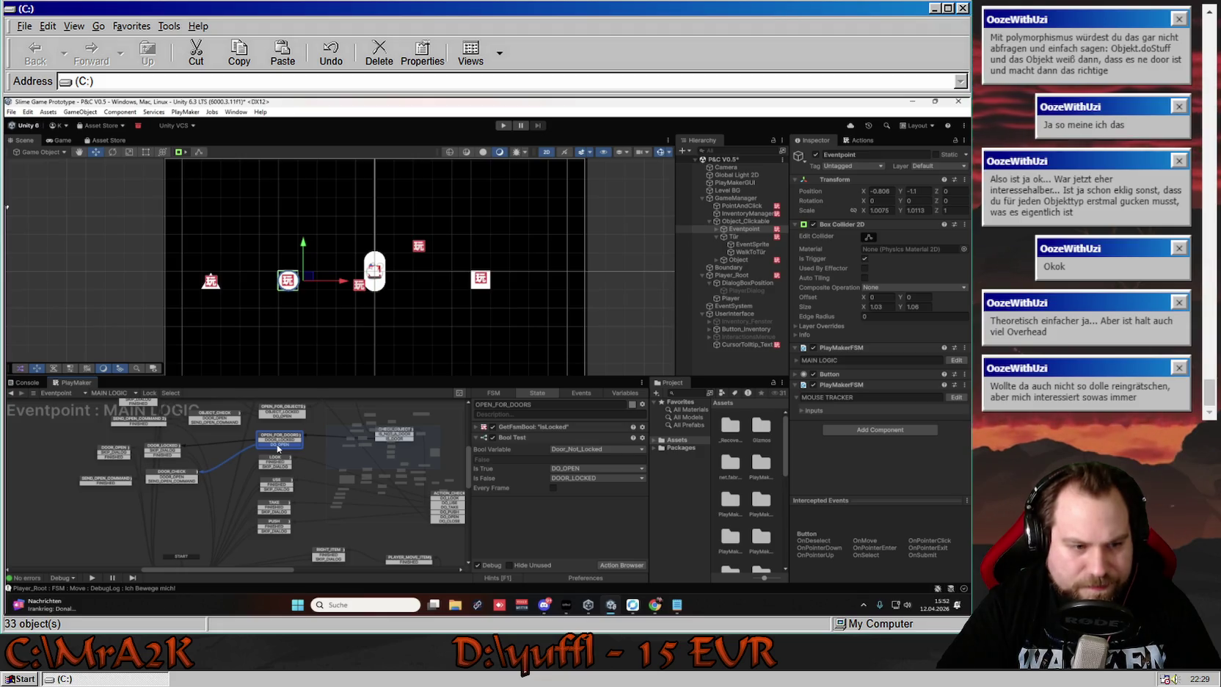
left_click(194, 481)
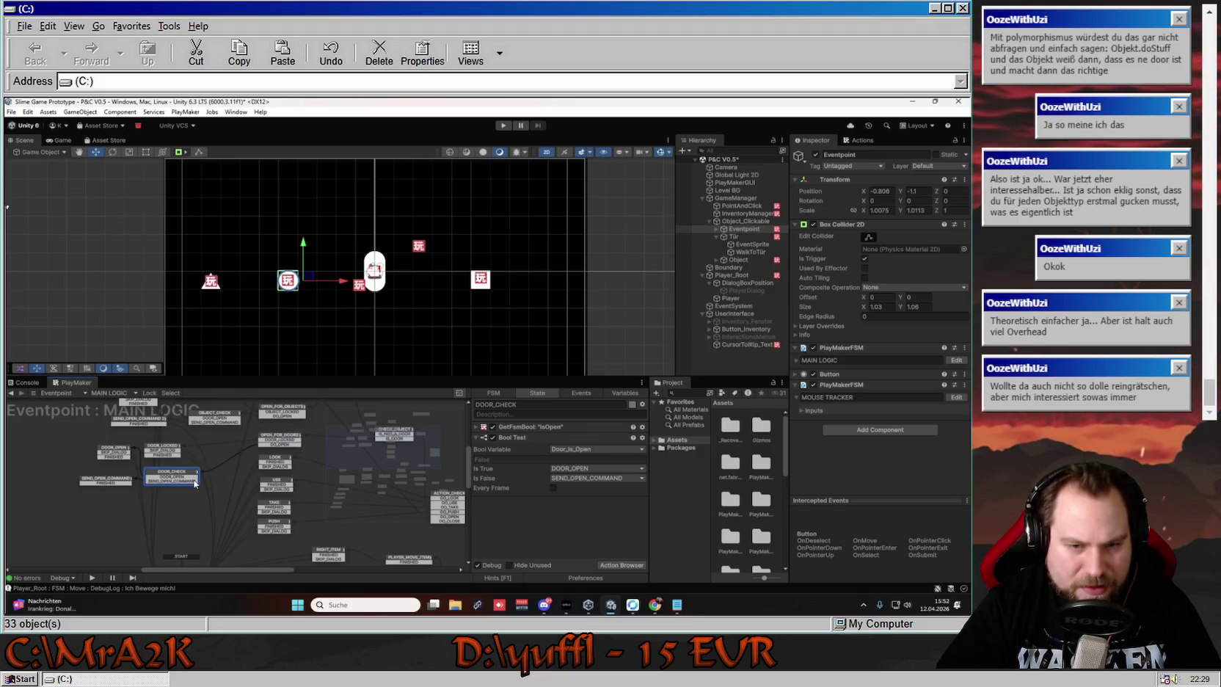
left_click(476, 427)
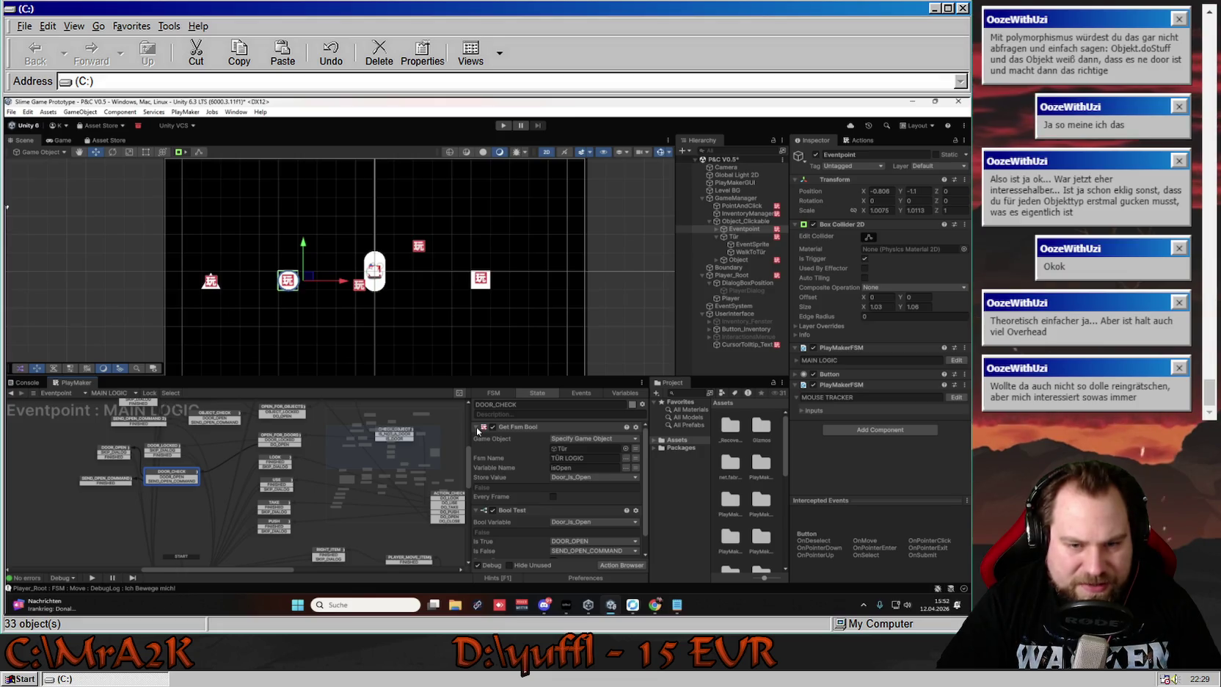
left_click(477, 430)
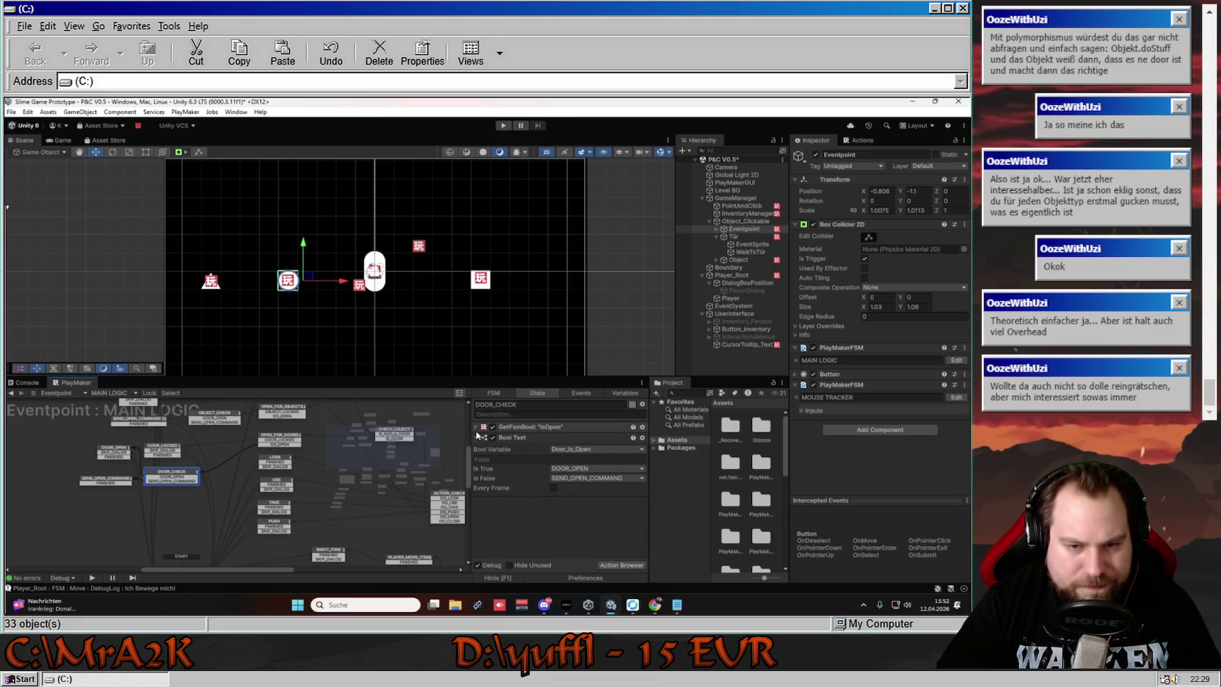
left_click(477, 438)
left_click(477, 439)
Recheck the isLocked and isOpen lookups and SEND_OPEN_COMMAND, then select the Tür door object
left_click(292, 443)
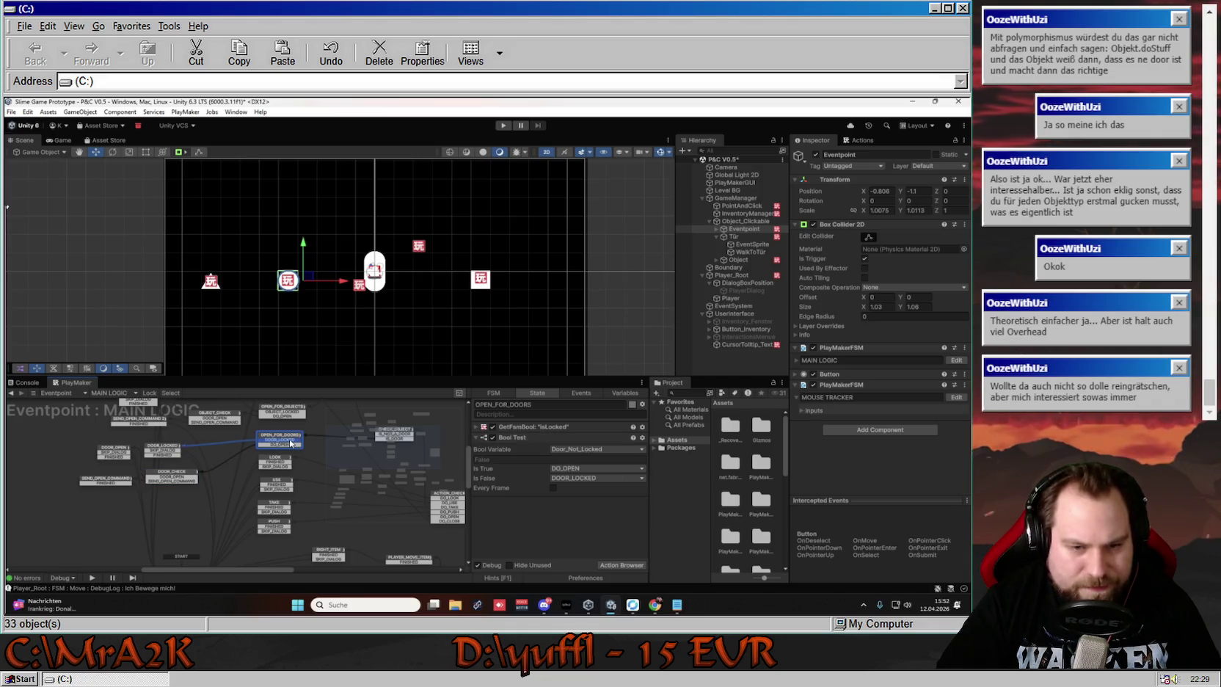
left_click(477, 427)
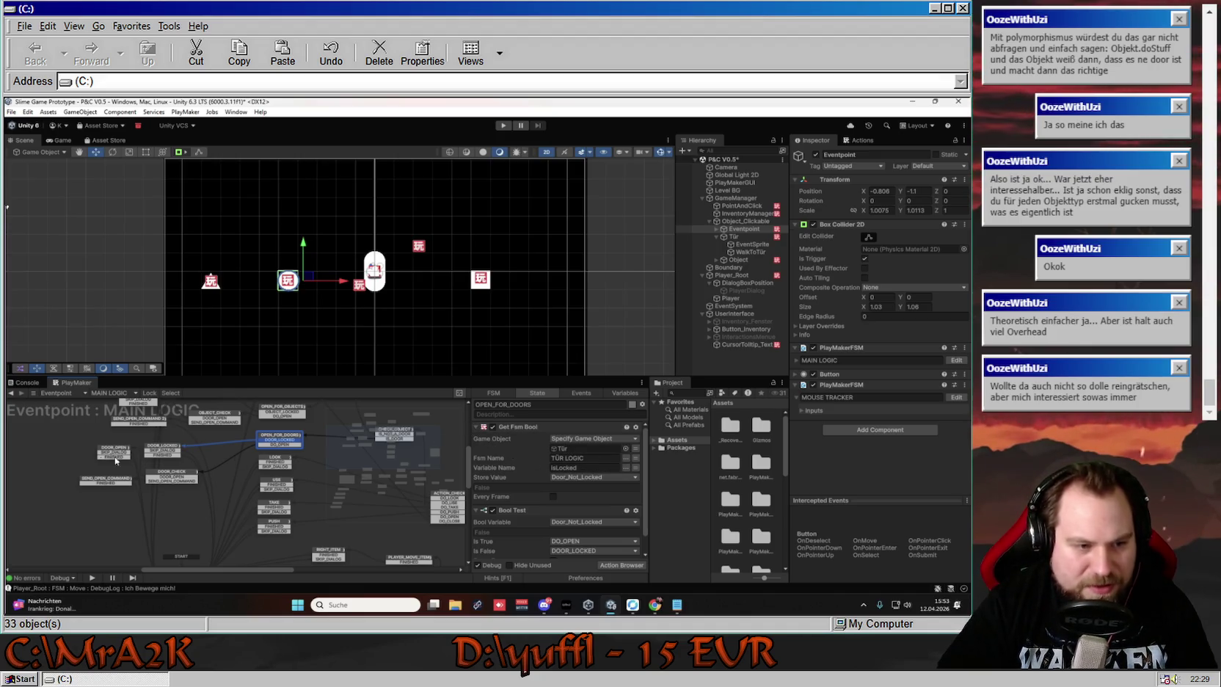
left_click(477, 427)
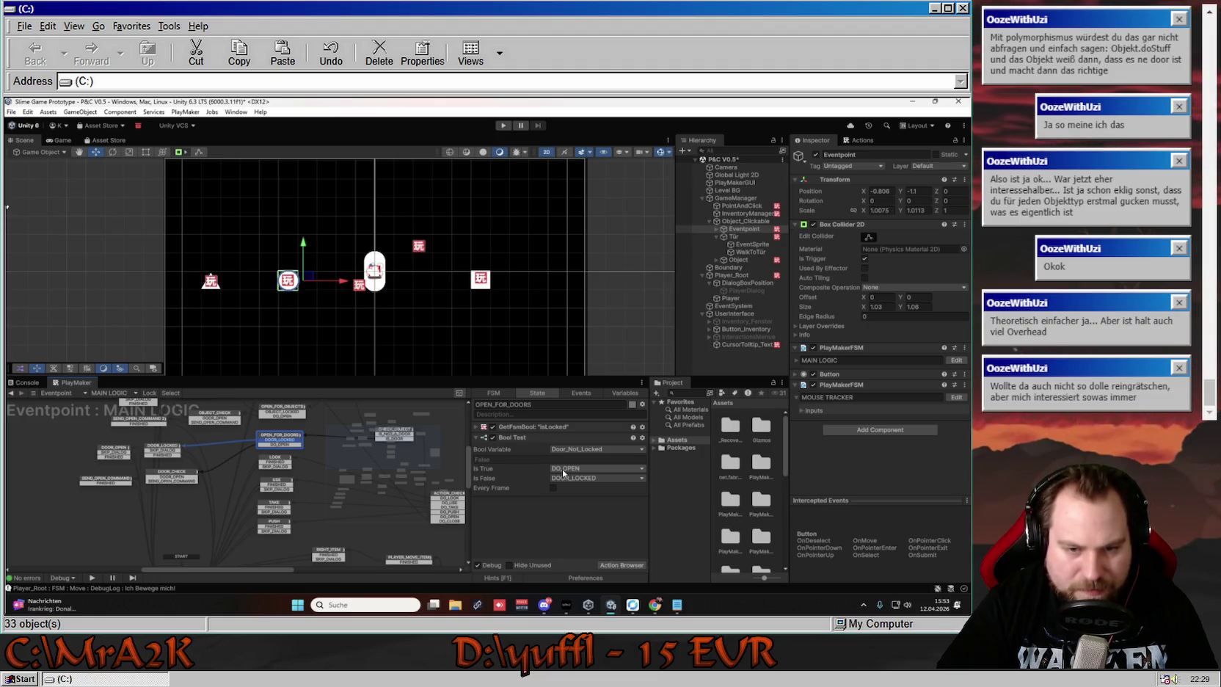
left_click(178, 477)
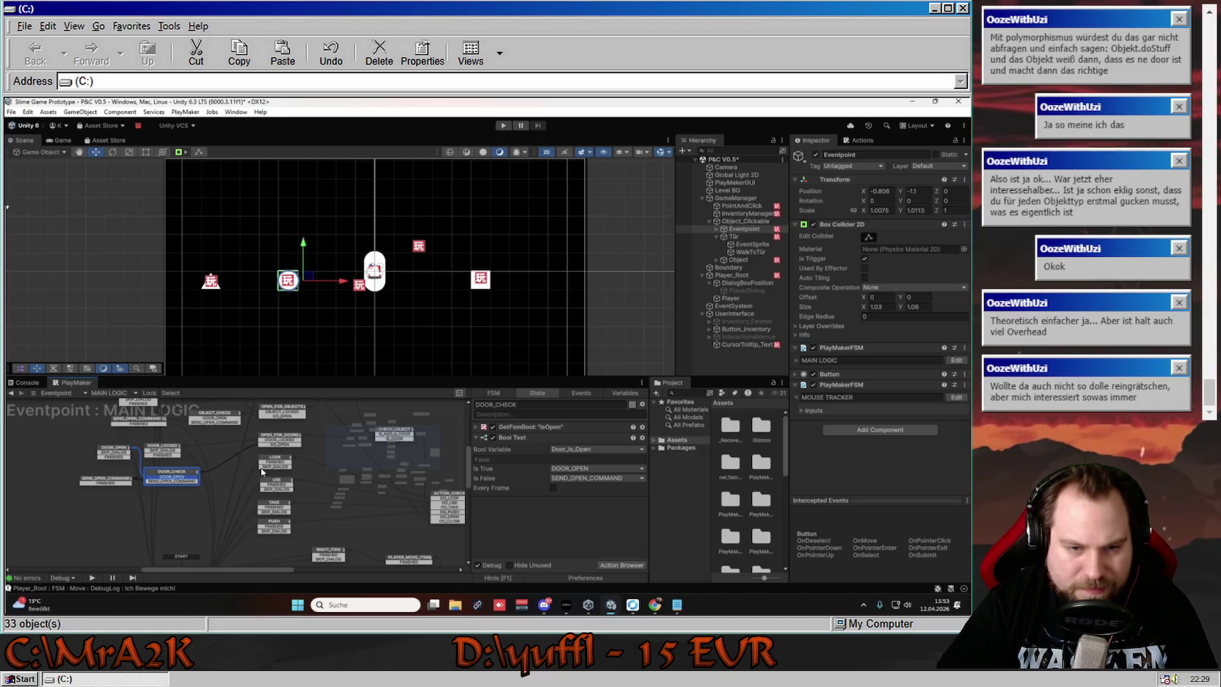
left_click(478, 428)
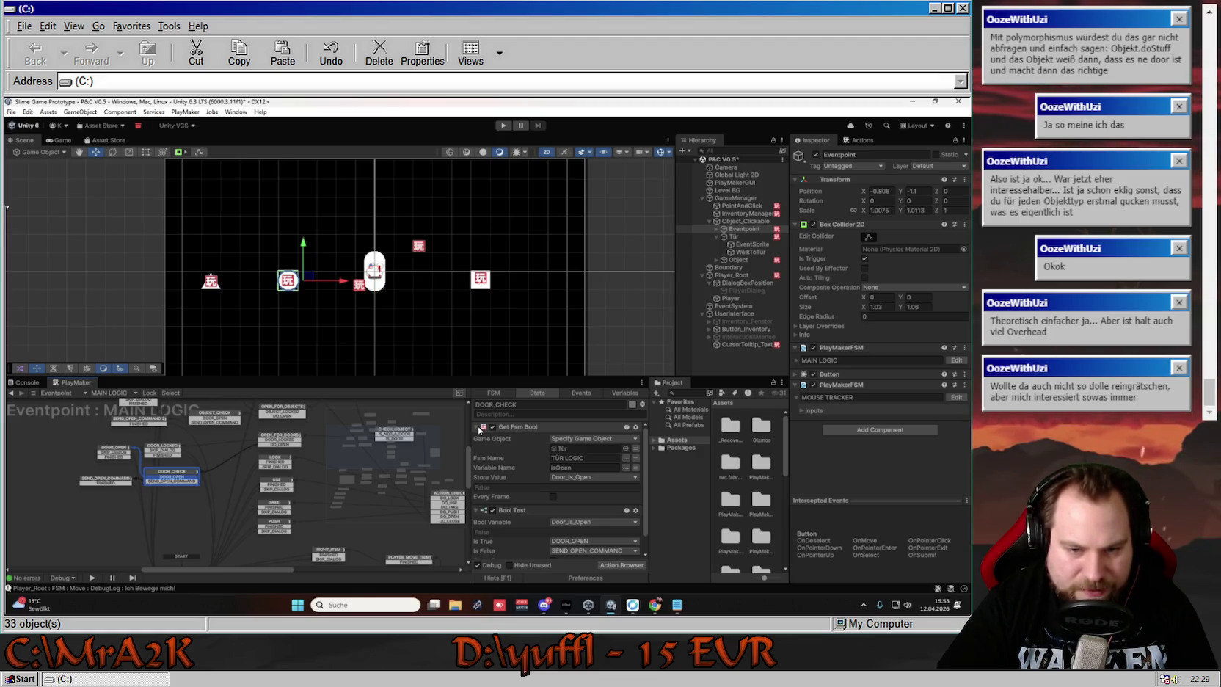
left_click(477, 428)
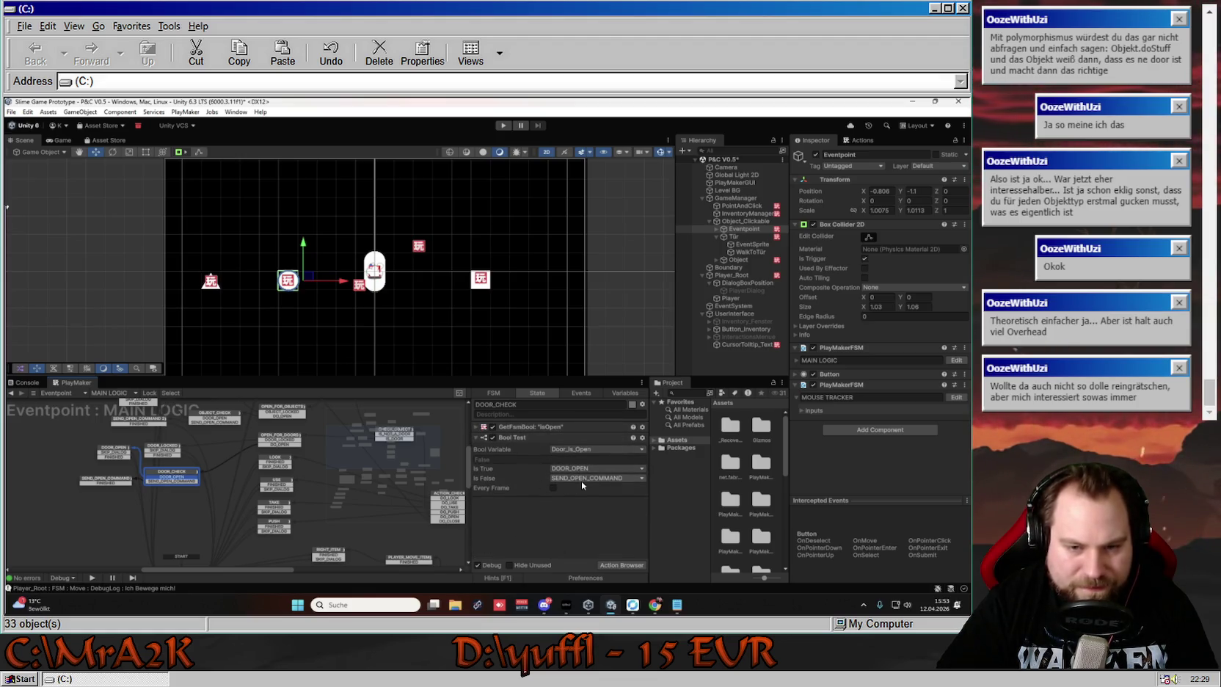
left_click(129, 480)
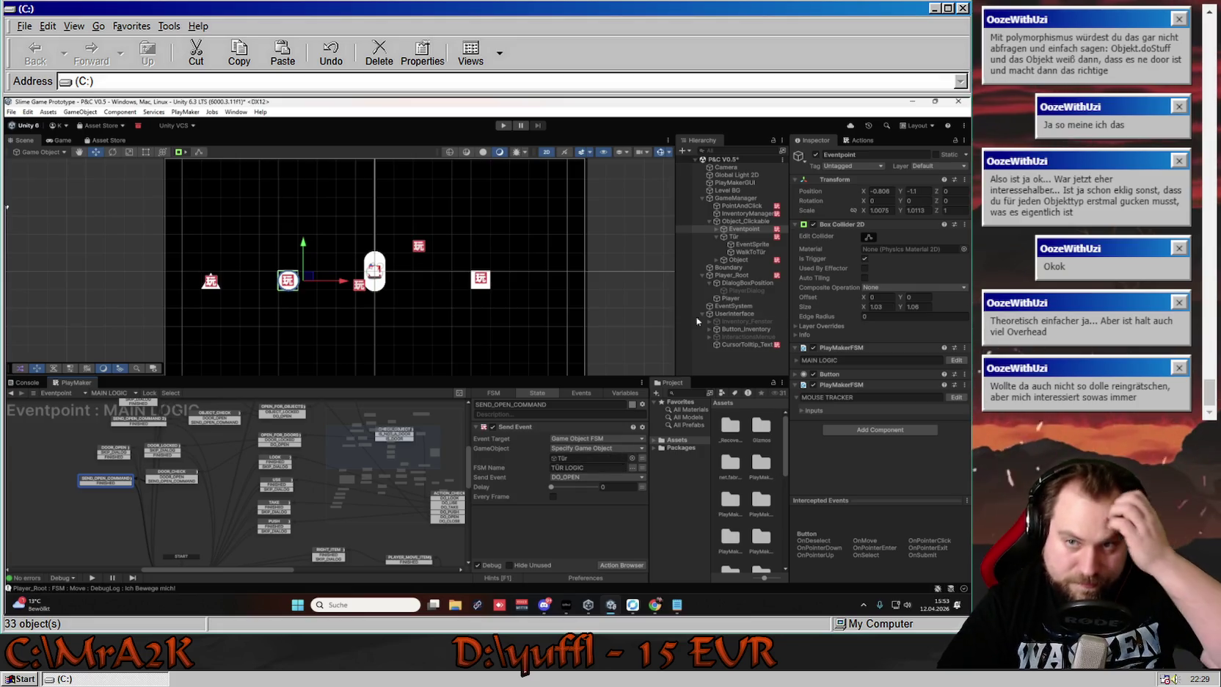
left_click(744, 235)
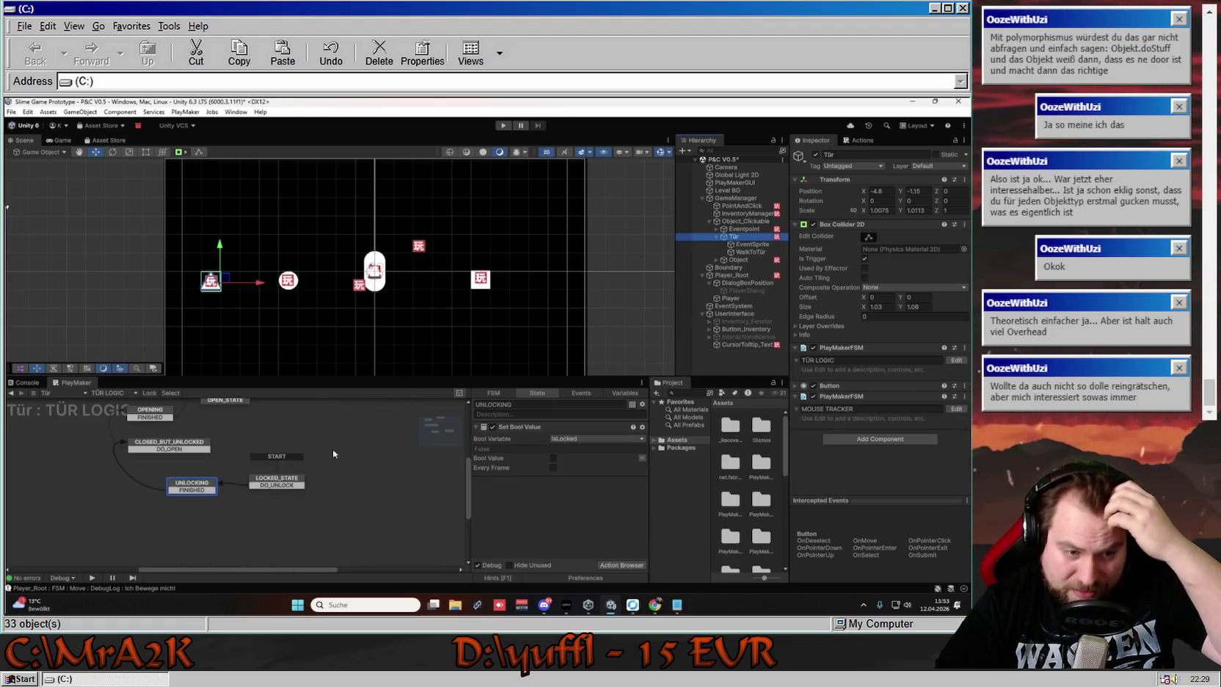
Inspect the empty CLOSED_BUT_UNLOCKED state in TÜR LOGIC, then switch to the browser
left_click(226, 477)
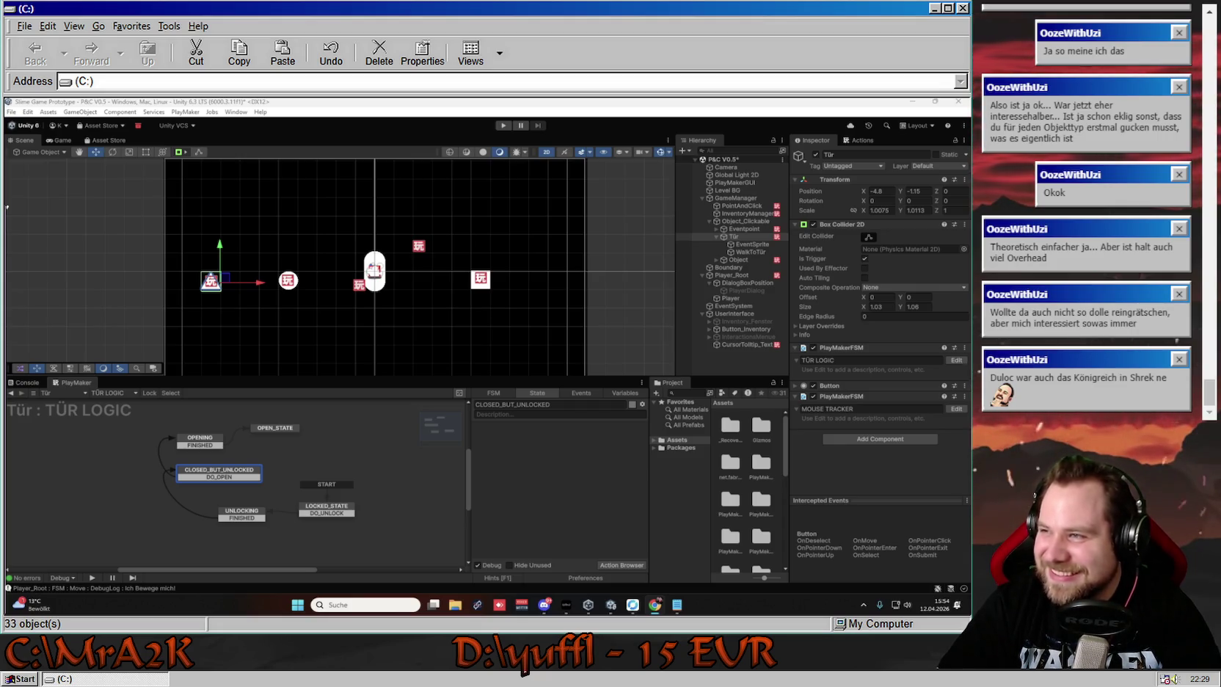
key("alt+Tab")
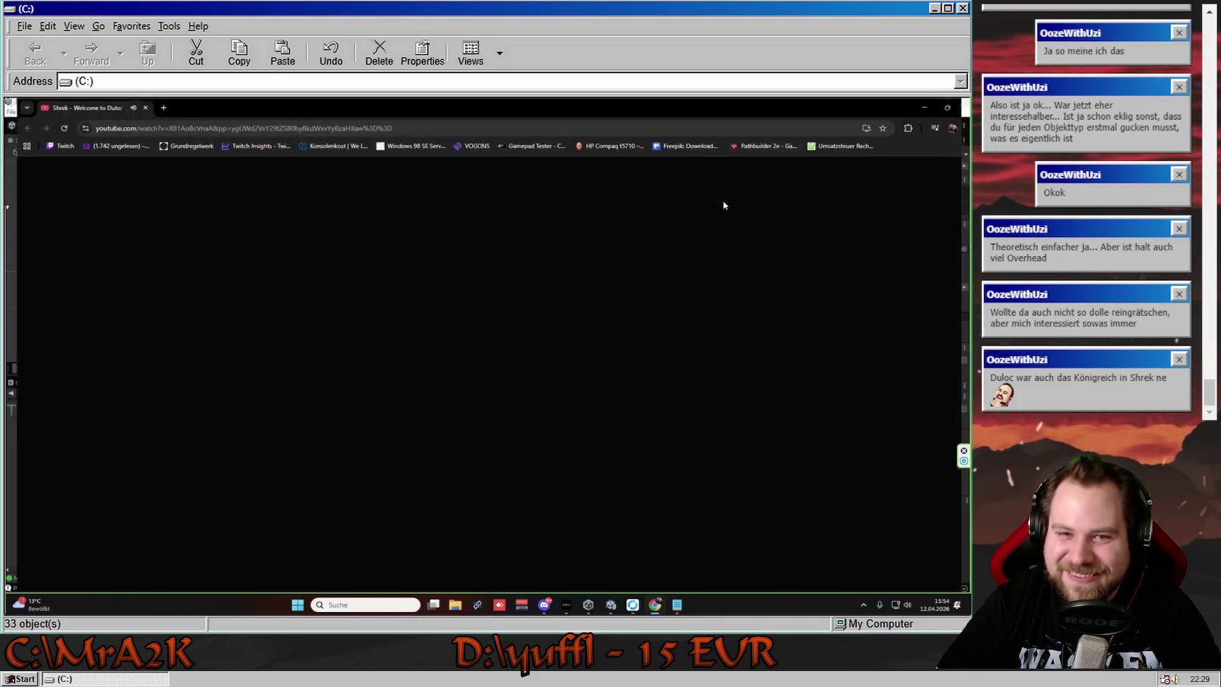
Watch the Shrek Duloc clip in fullscreen, exit fullscreen afterwards, and return to Unity
key("f")
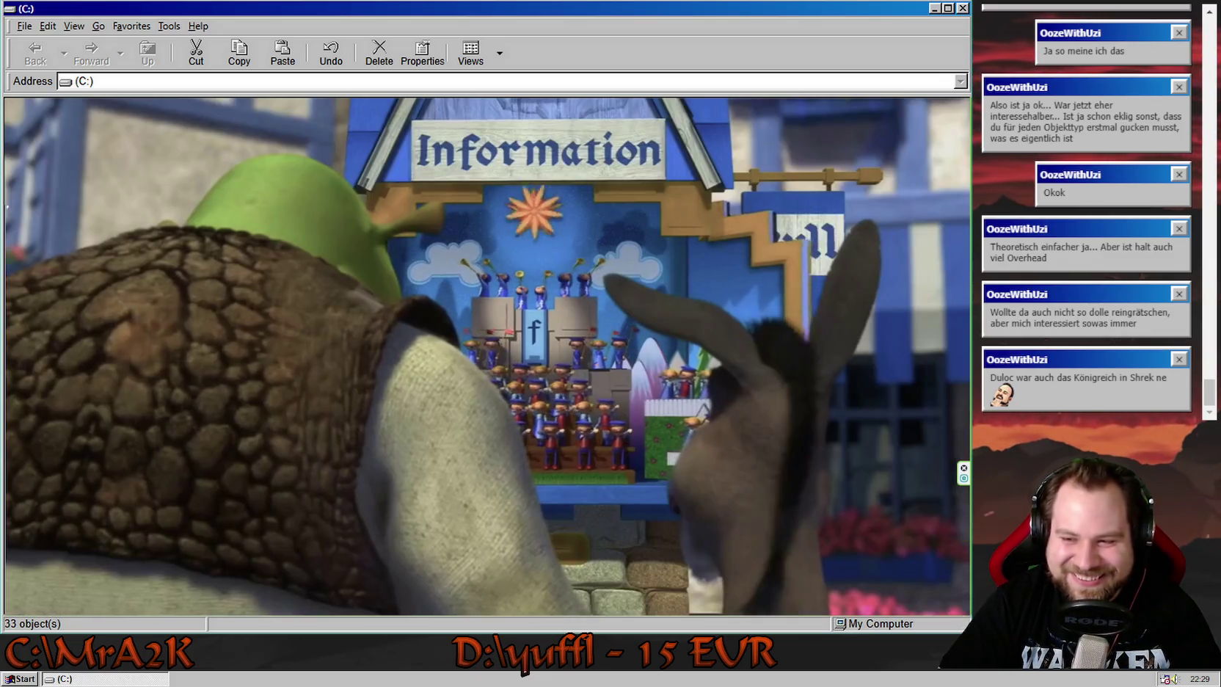
mouse_move(870, 568)
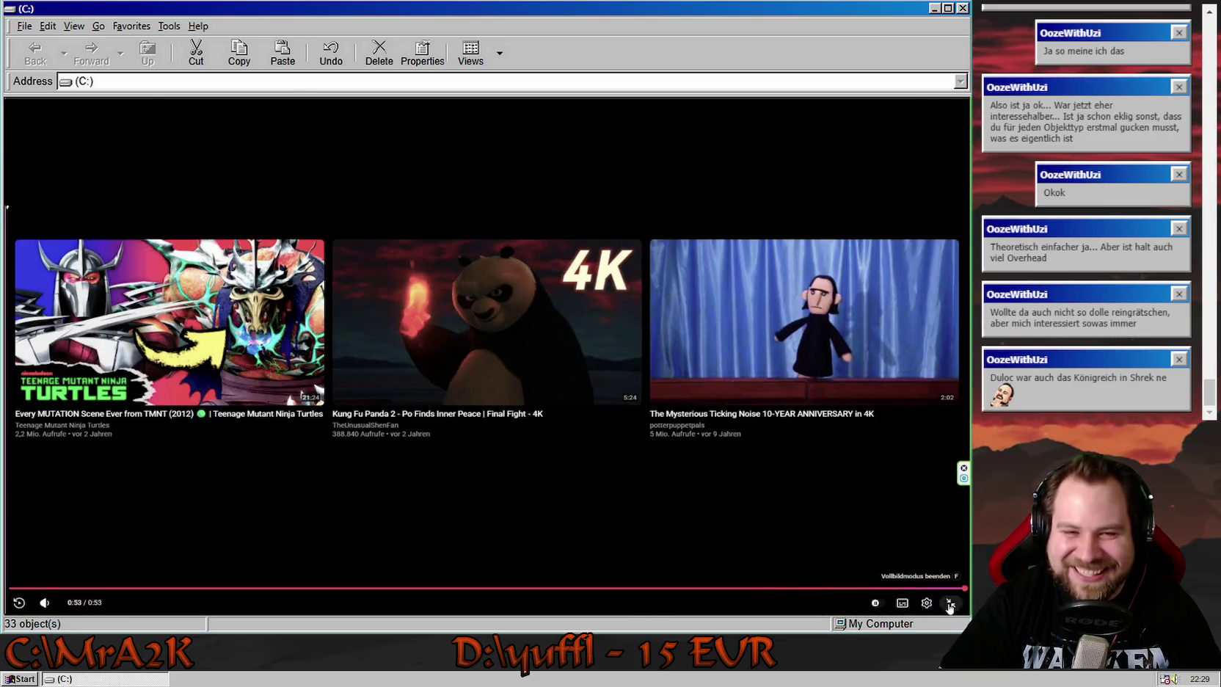
left_click(951, 602)
key("alt+Tab")
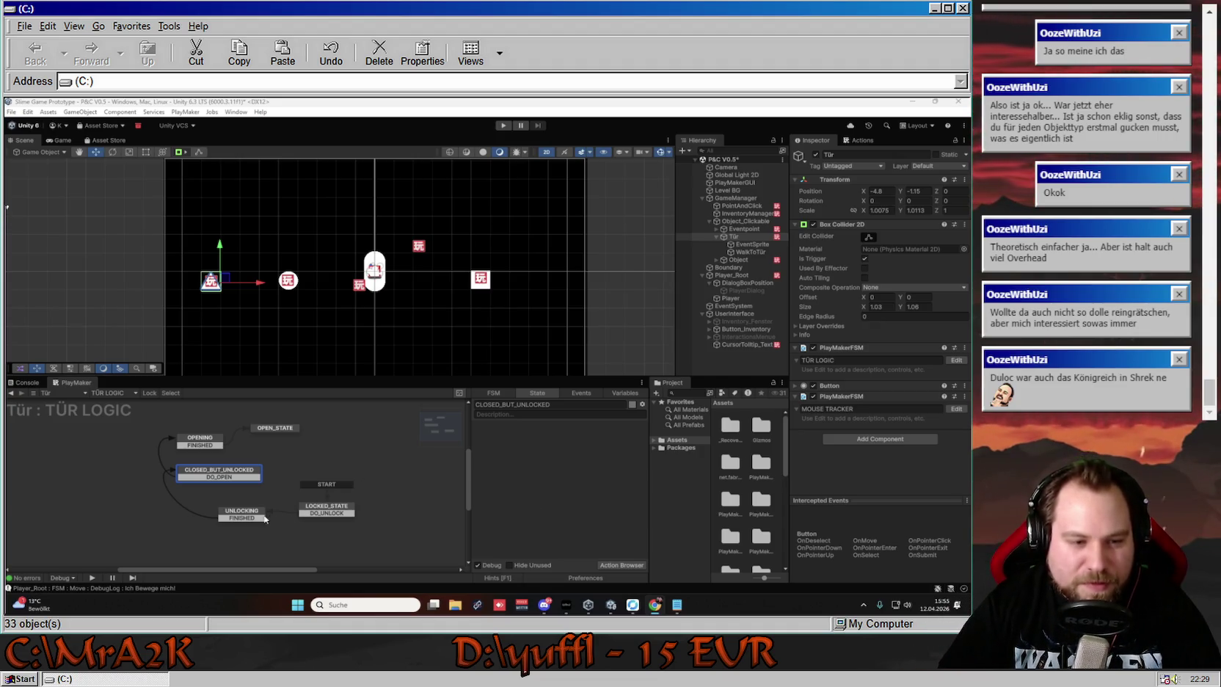
Check the LOCKED_STATE and UNLOCKING states, then switch to Eventpoint's MAIN LOGIC graph and pan it
left_click(329, 512)
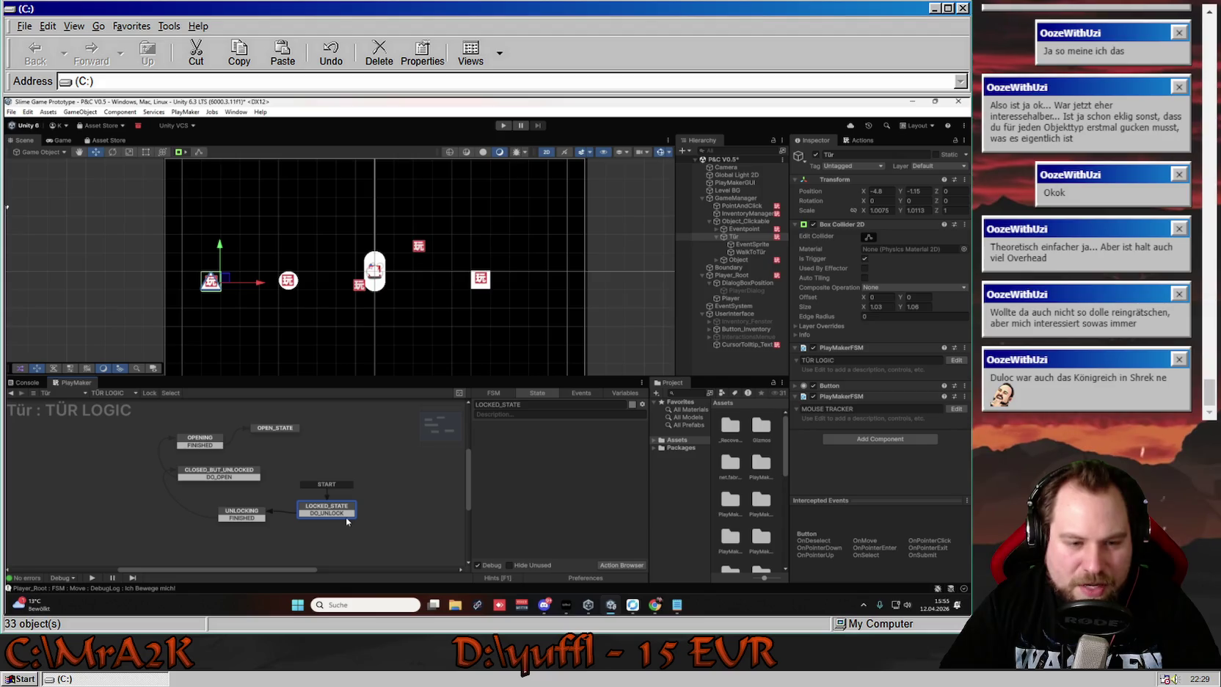
left_click(261, 517)
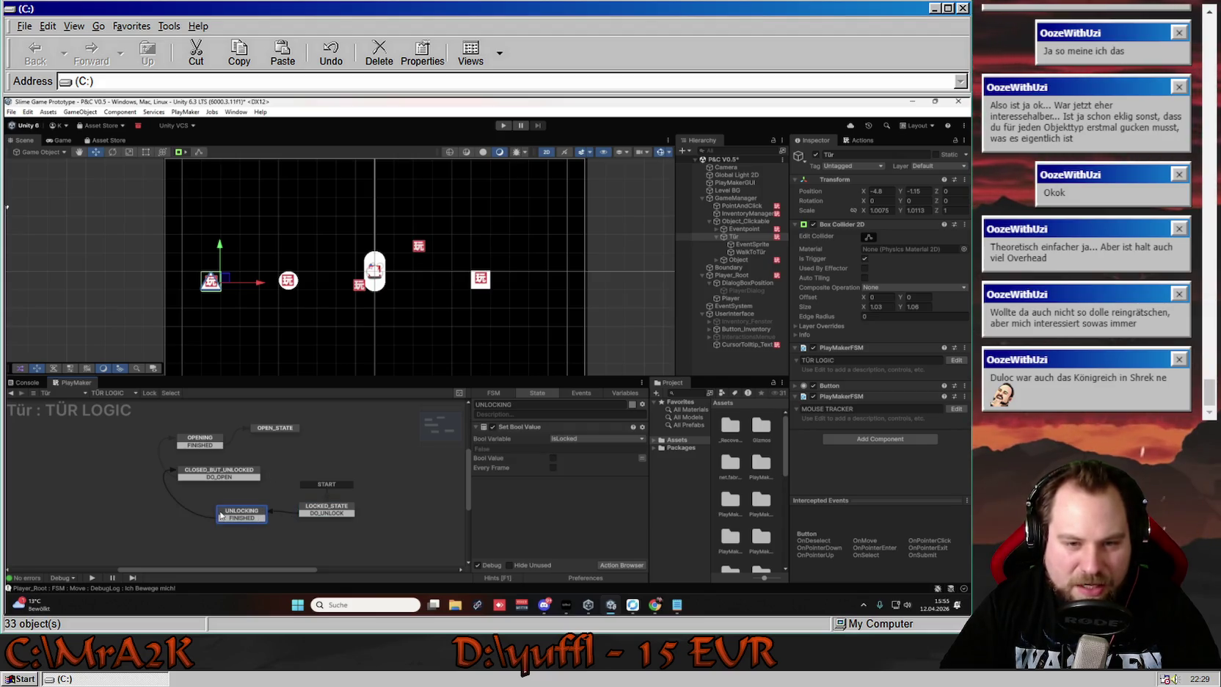
left_click(744, 228)
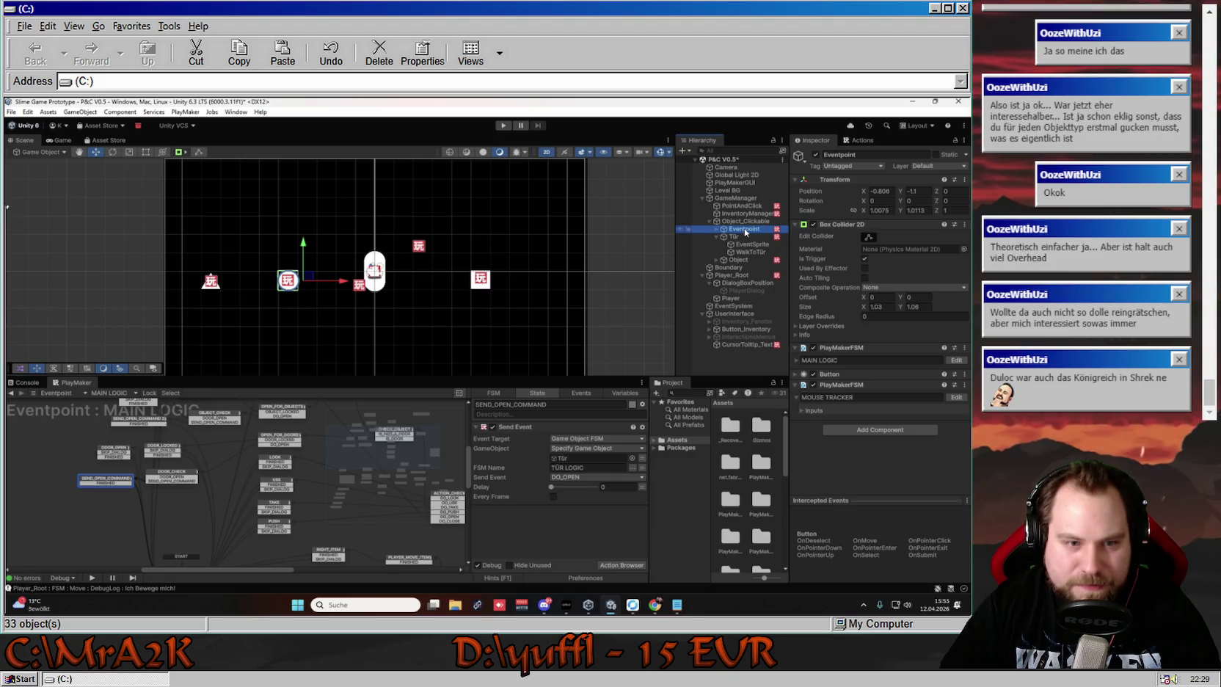
left_click_drag(280, 517, 281, 455)
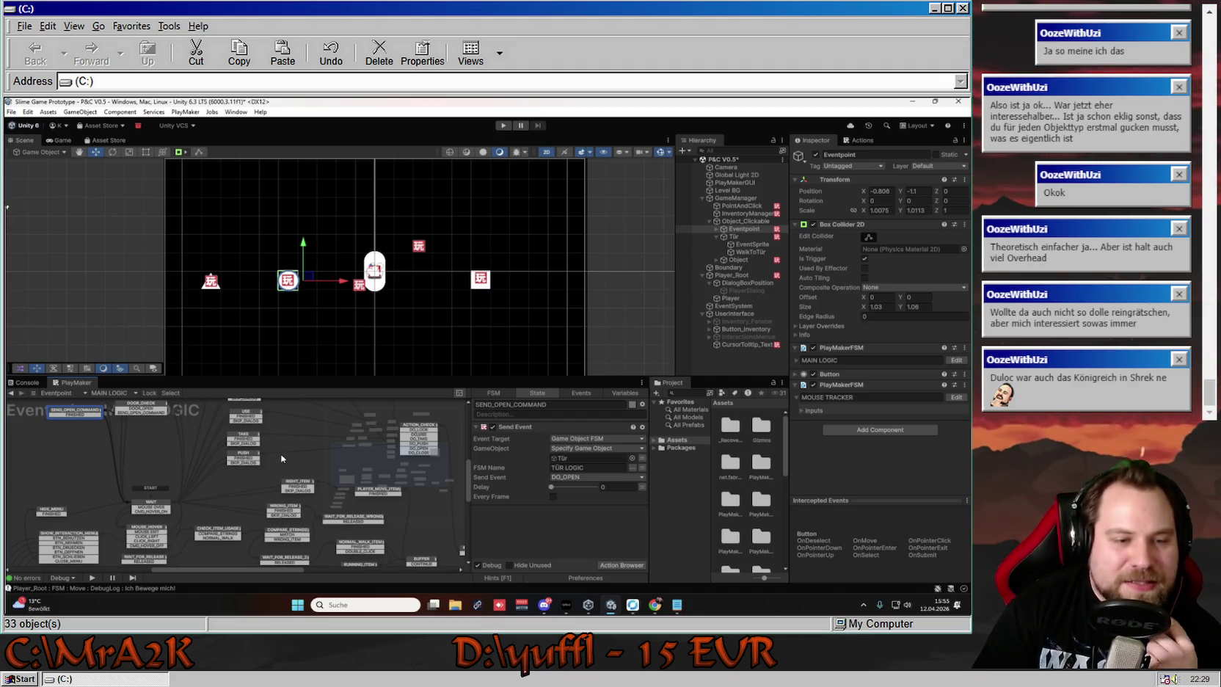
left_click(286, 473)
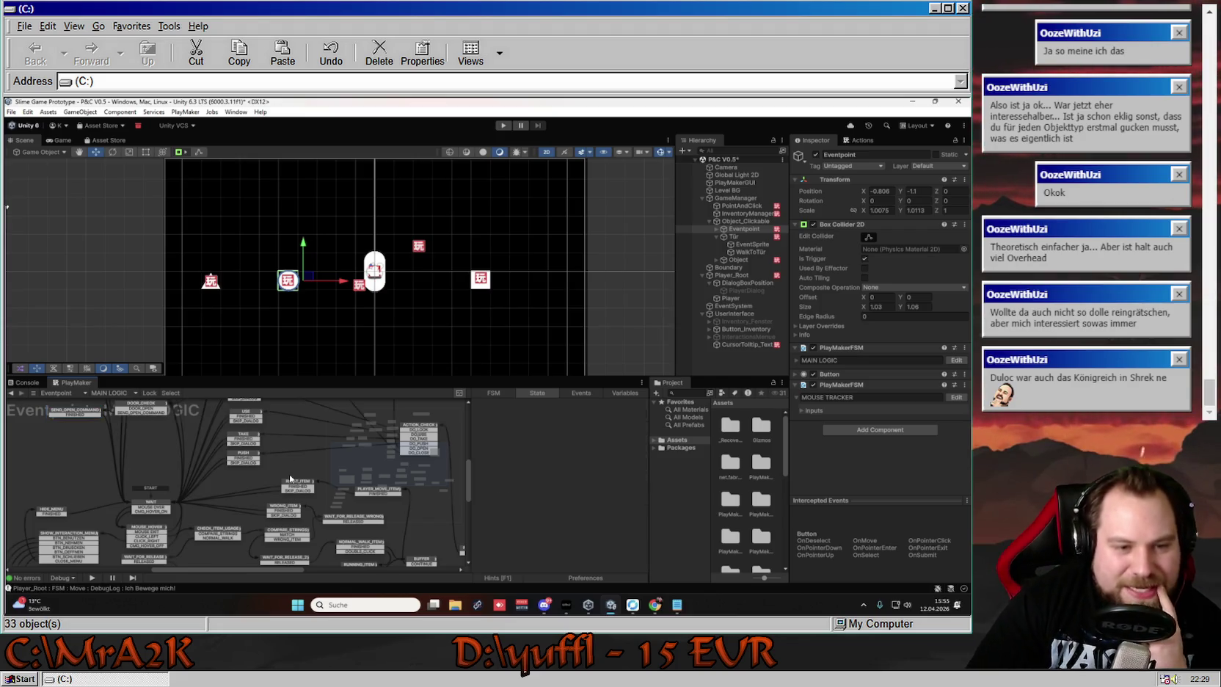
Review RIGHT_ITEM's actions in MAIN LOGIC, then switch to the Tür's TÜR LOGIC graph
left_click(293, 484)
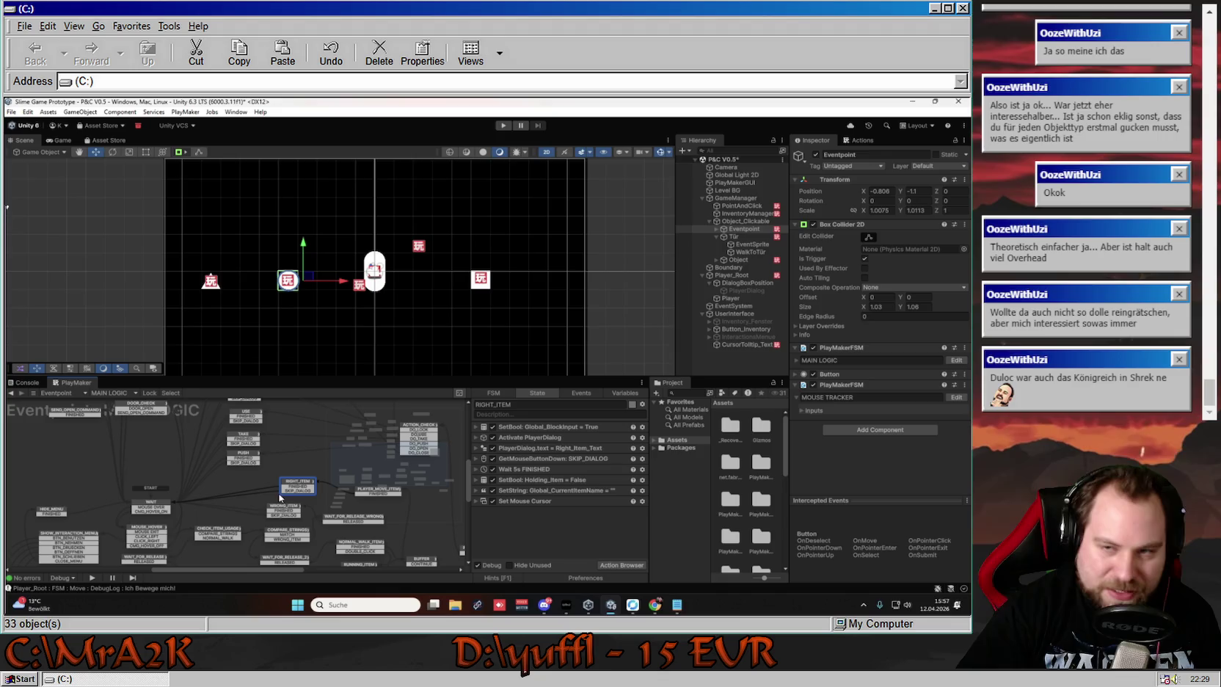
left_click(733, 236)
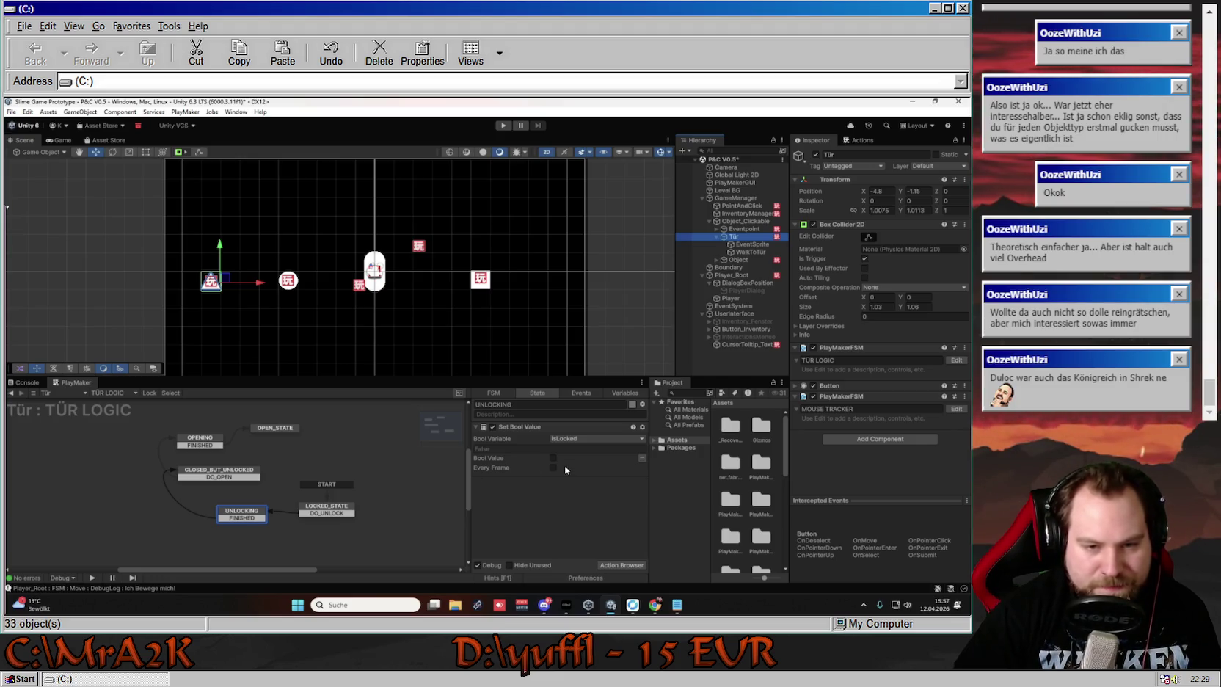
Fold UNLOCKING's isLocked = False Set Bool Value action, then switch between the Tür and Eventpoint graphs, ending on MAIN LOGIC
left_click(484, 427)
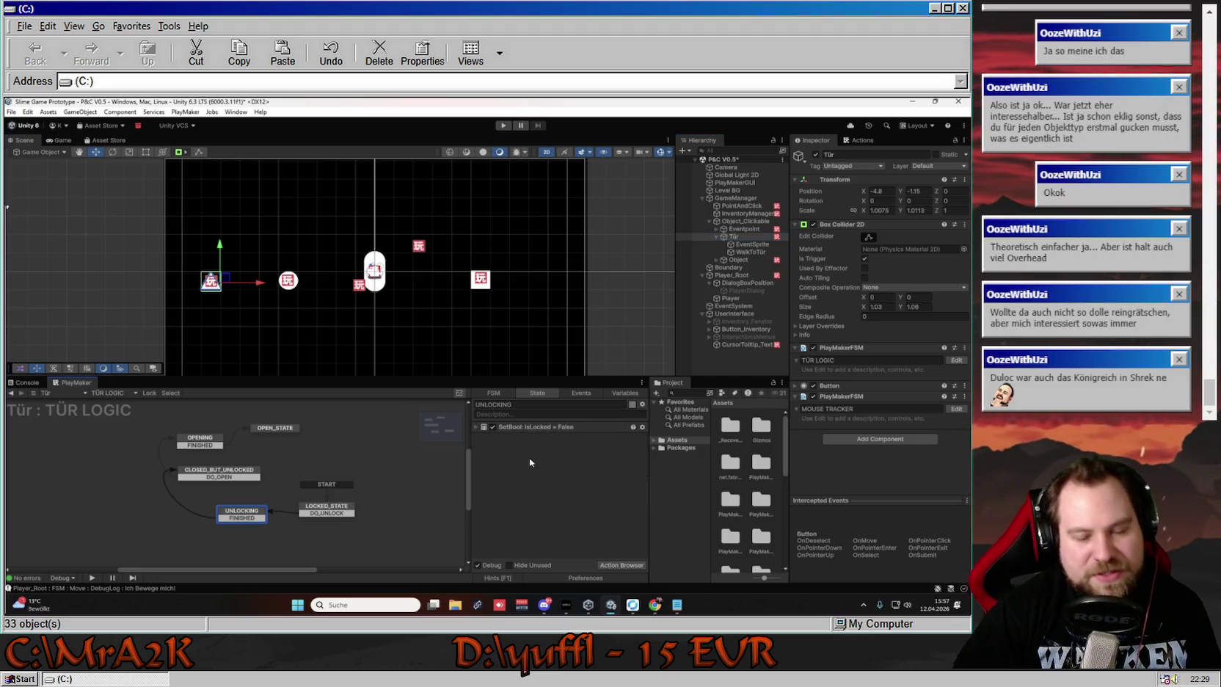
left_click(743, 229)
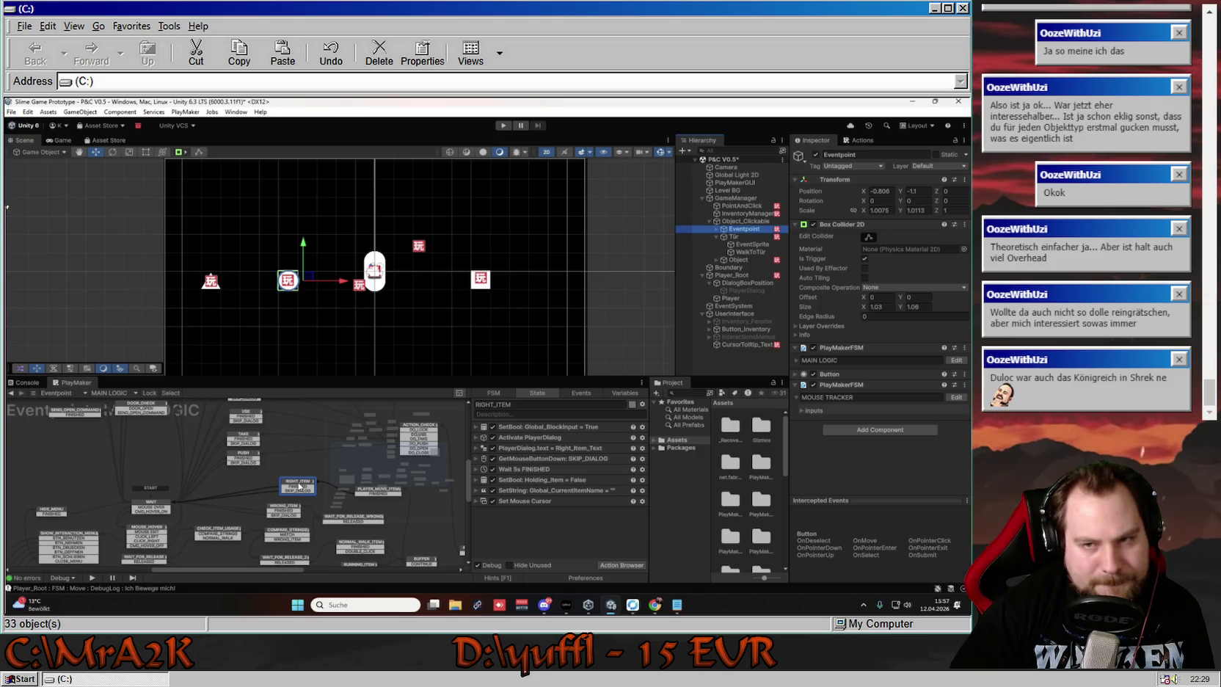
left_click(738, 237)
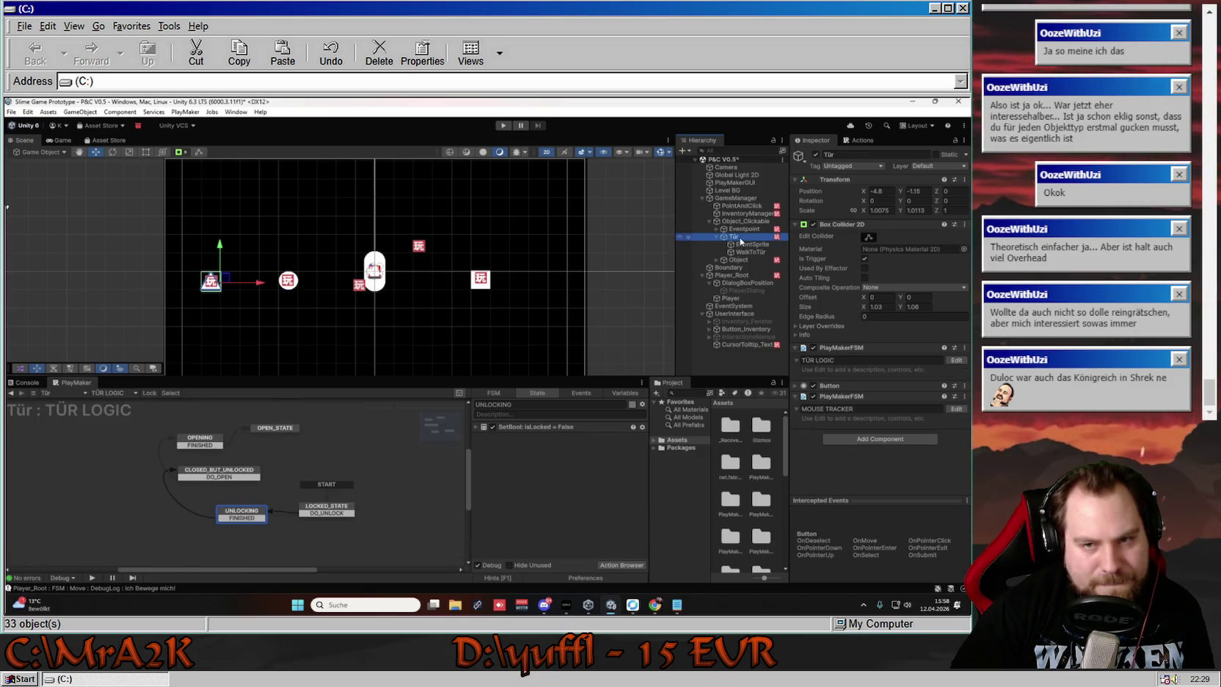
left_click(505, 428)
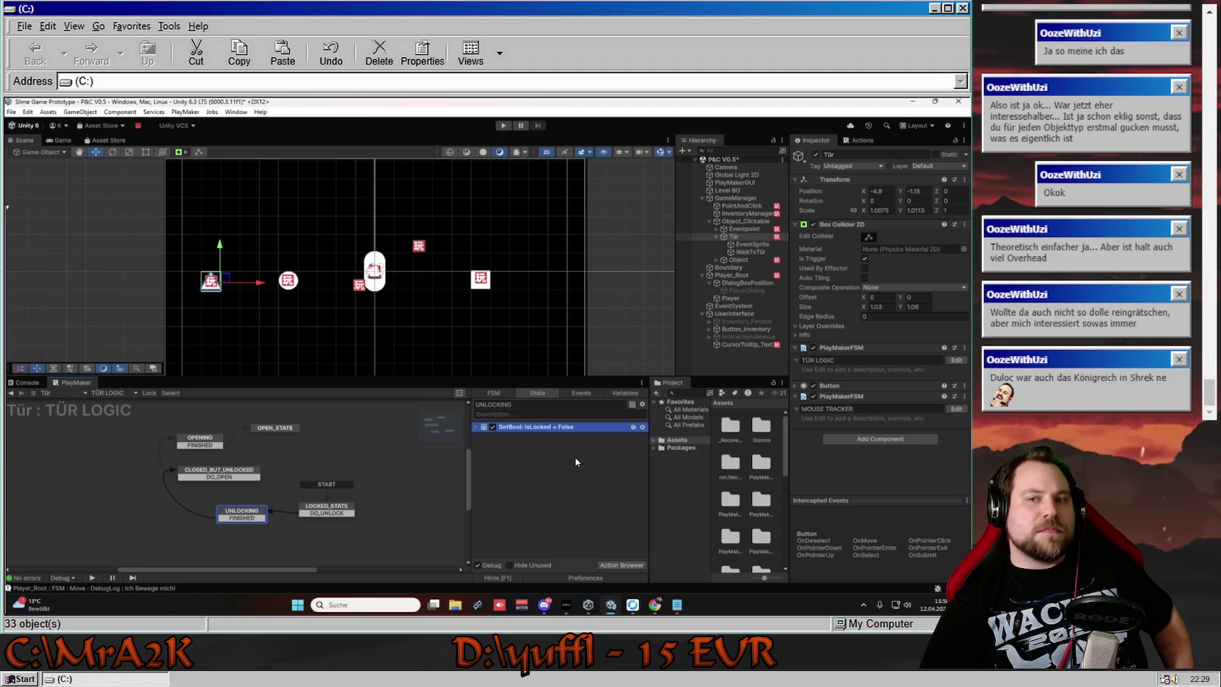
left_click(754, 229)
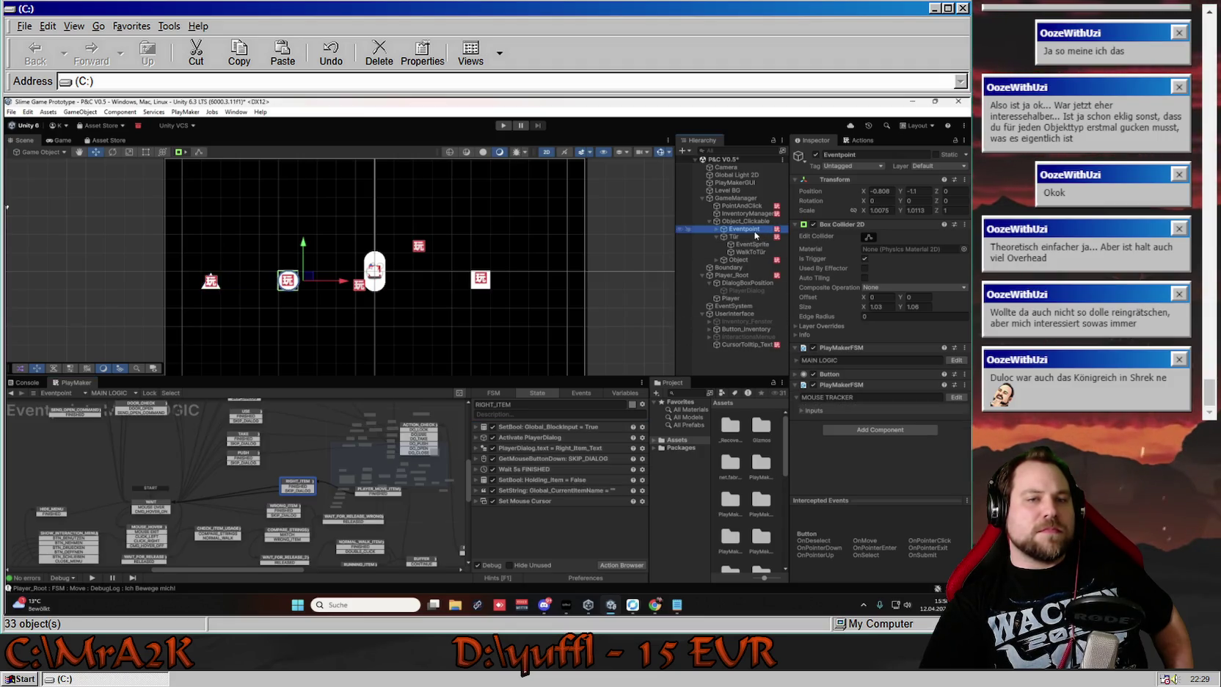
left_click(752, 237)
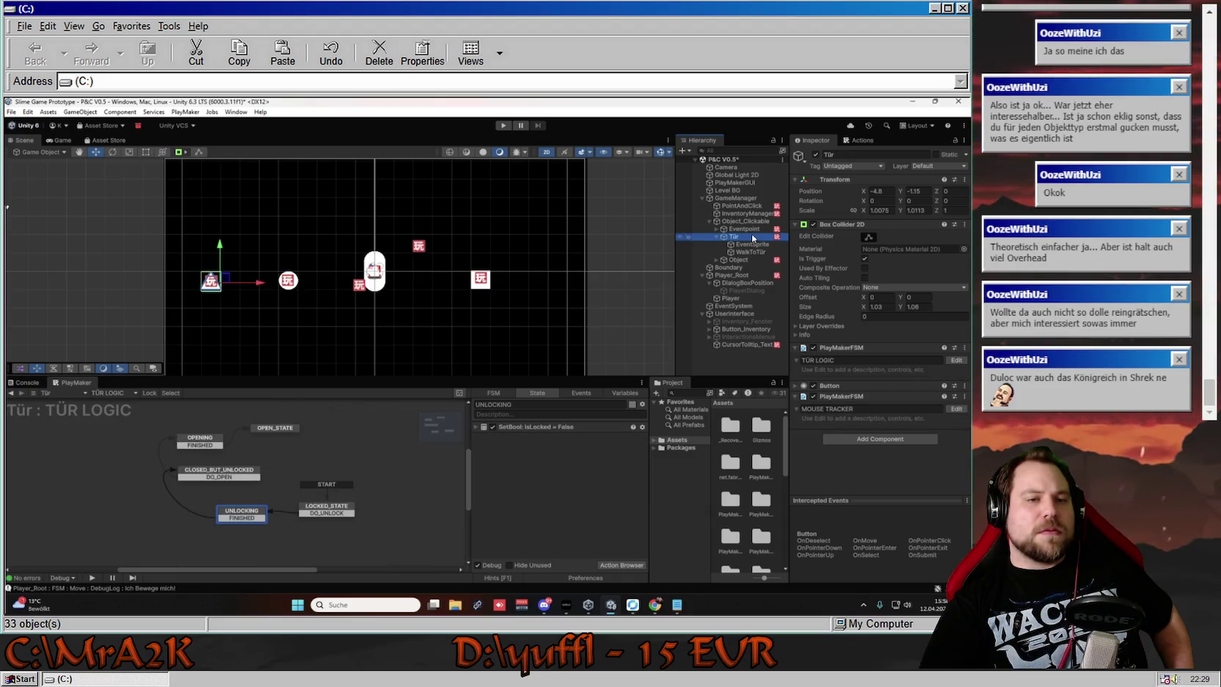
left_click(745, 229)
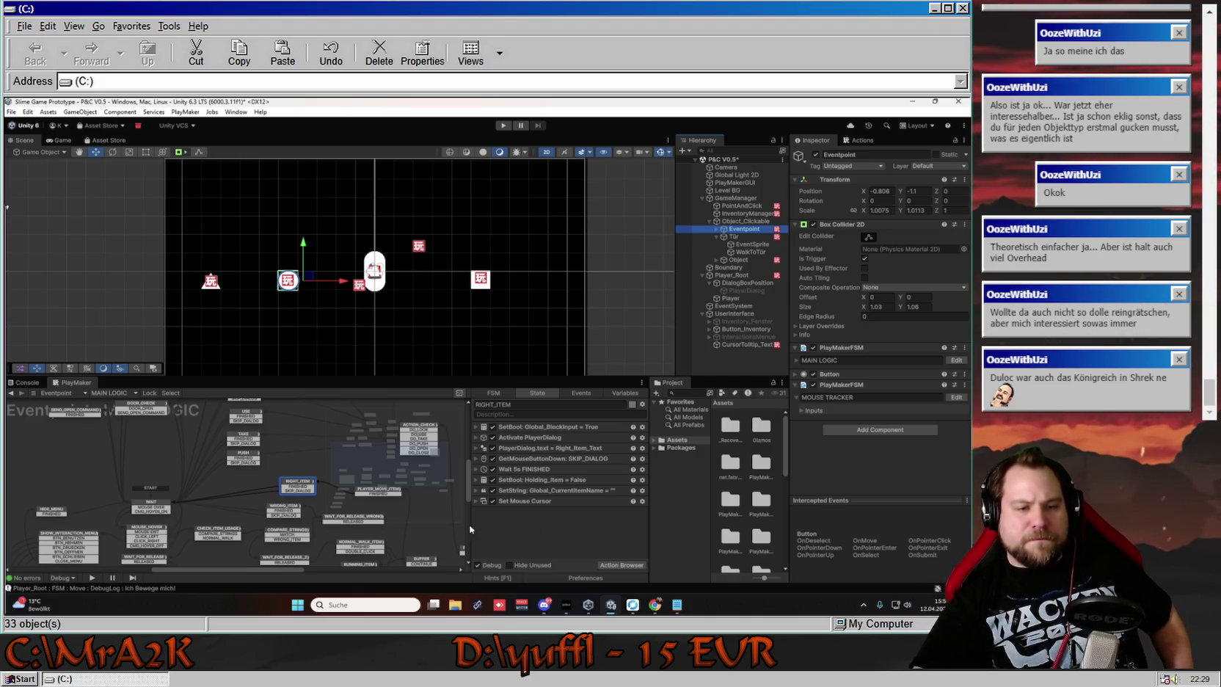
left_click(298, 532)
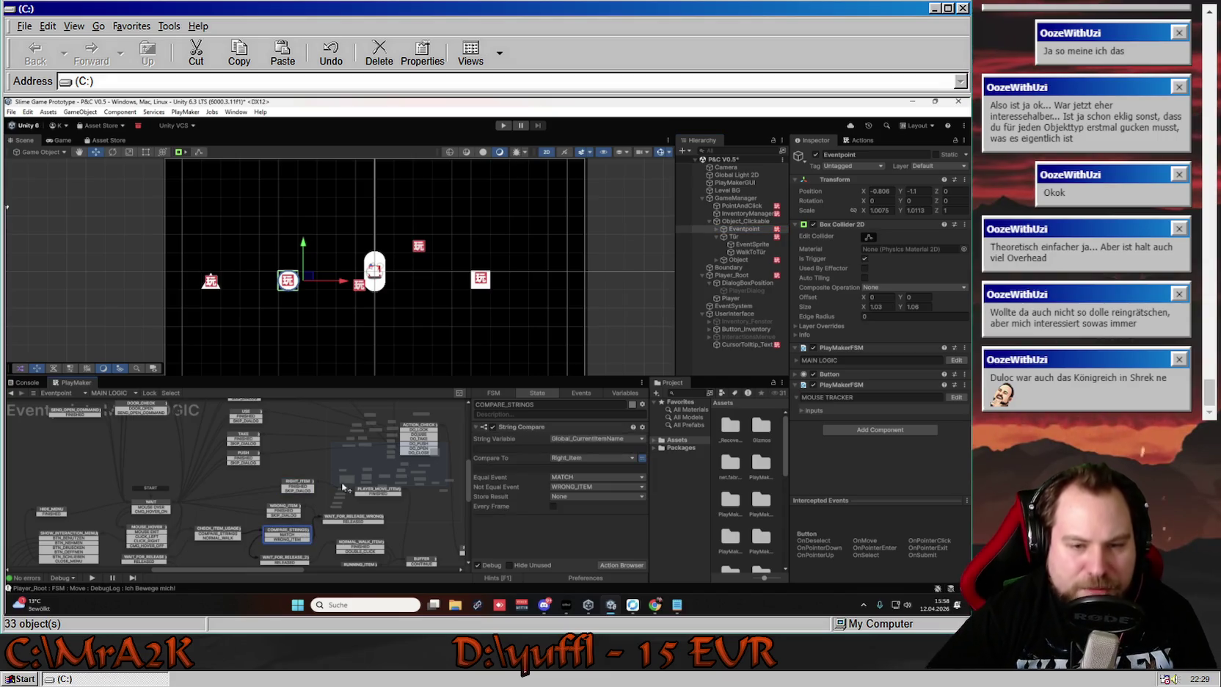
left_click_drag(392, 522, 357, 515)
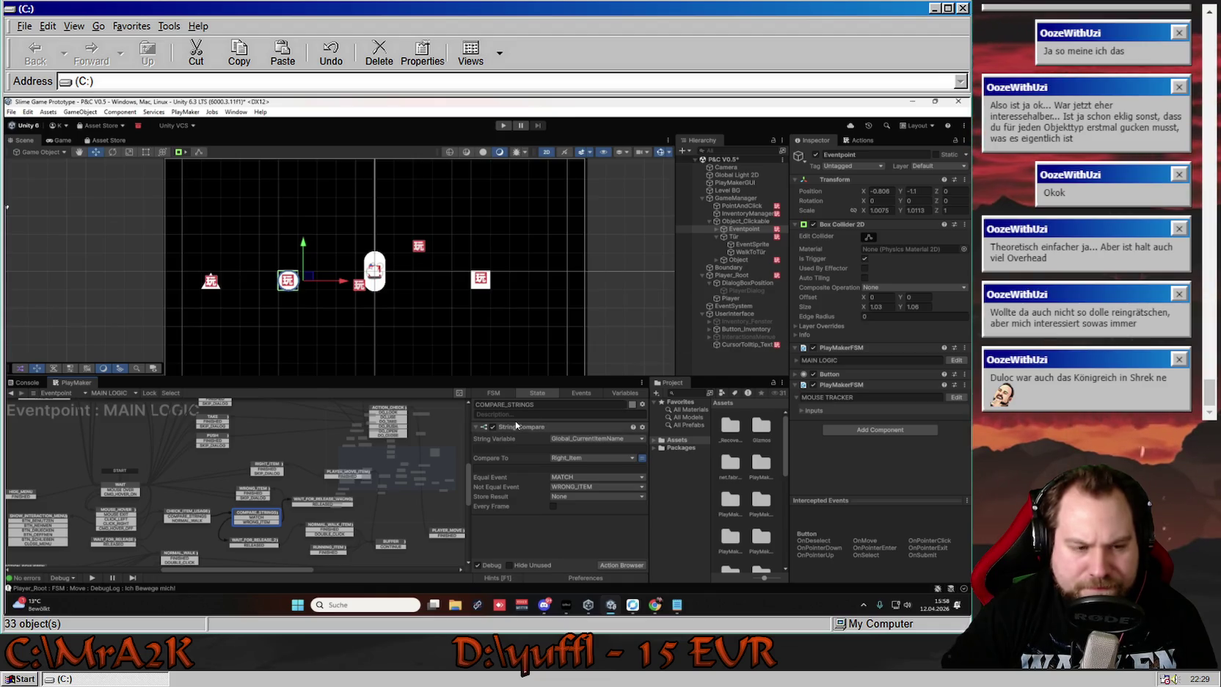
left_click(270, 473)
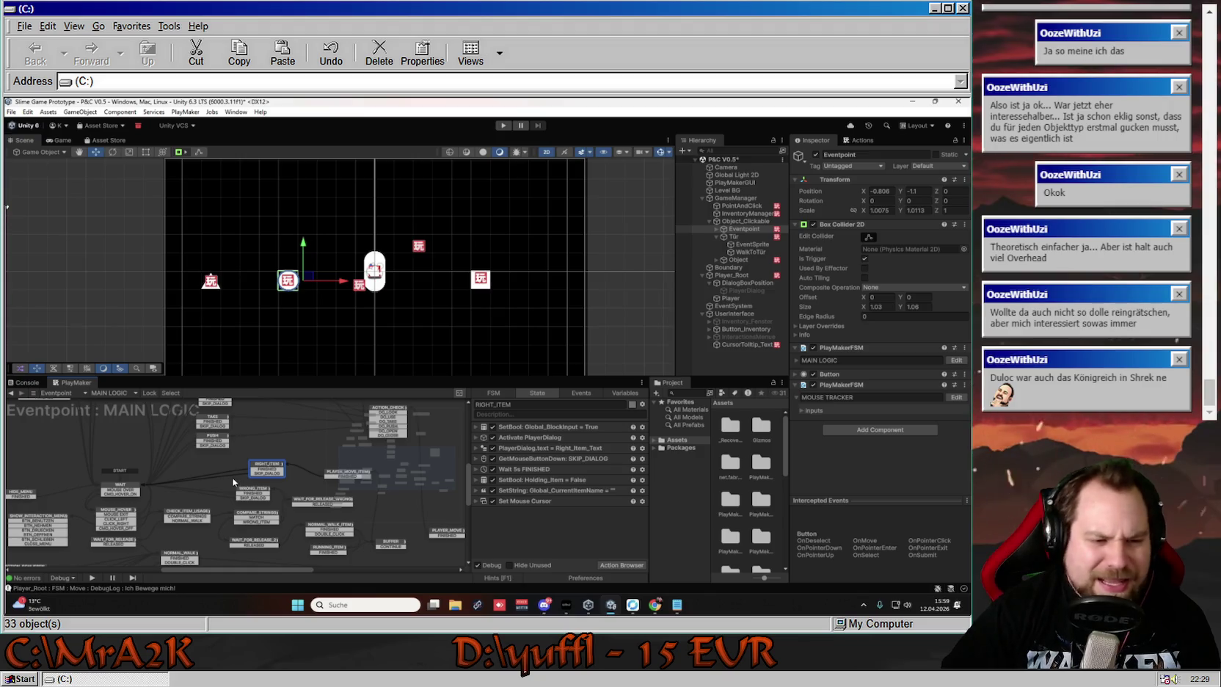
Pan the MAIN LOGIC graph, then switch to the Tür's TÜR LOGIC graph with UNLOCKING
mouse_move(231, 485)
left_mouse_down()
mouse_move(252, 600)
mouse_move(233, 448)
left_mouse_up()
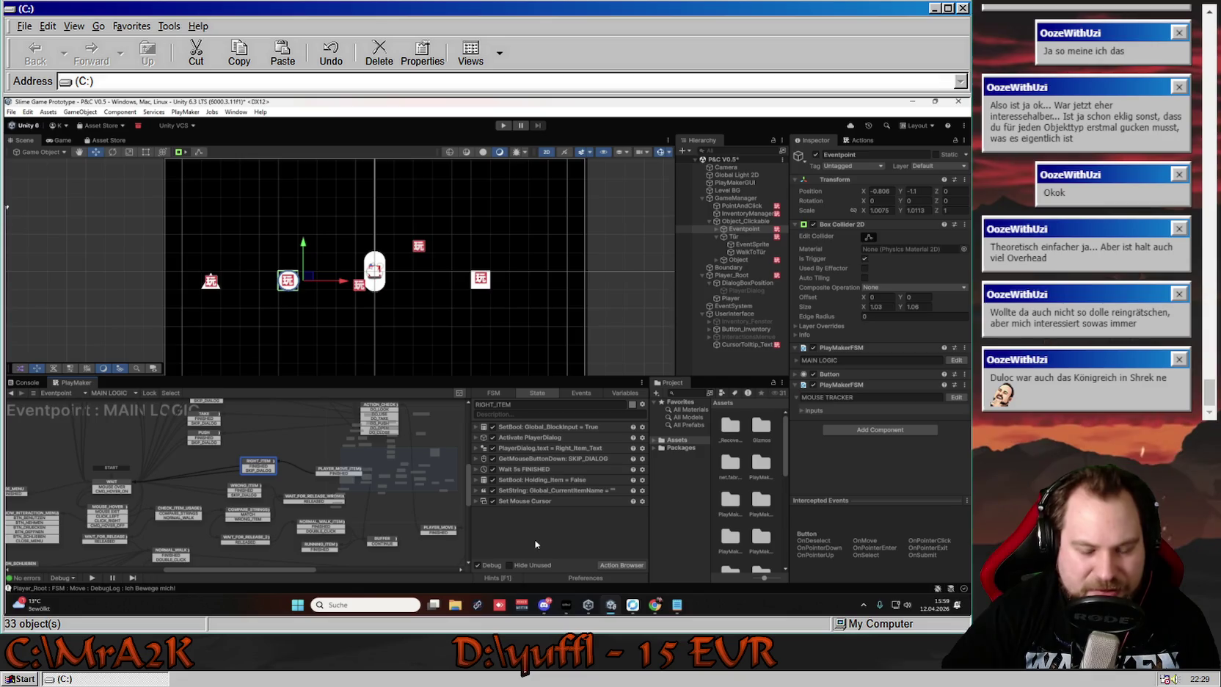
left_click(740, 238)
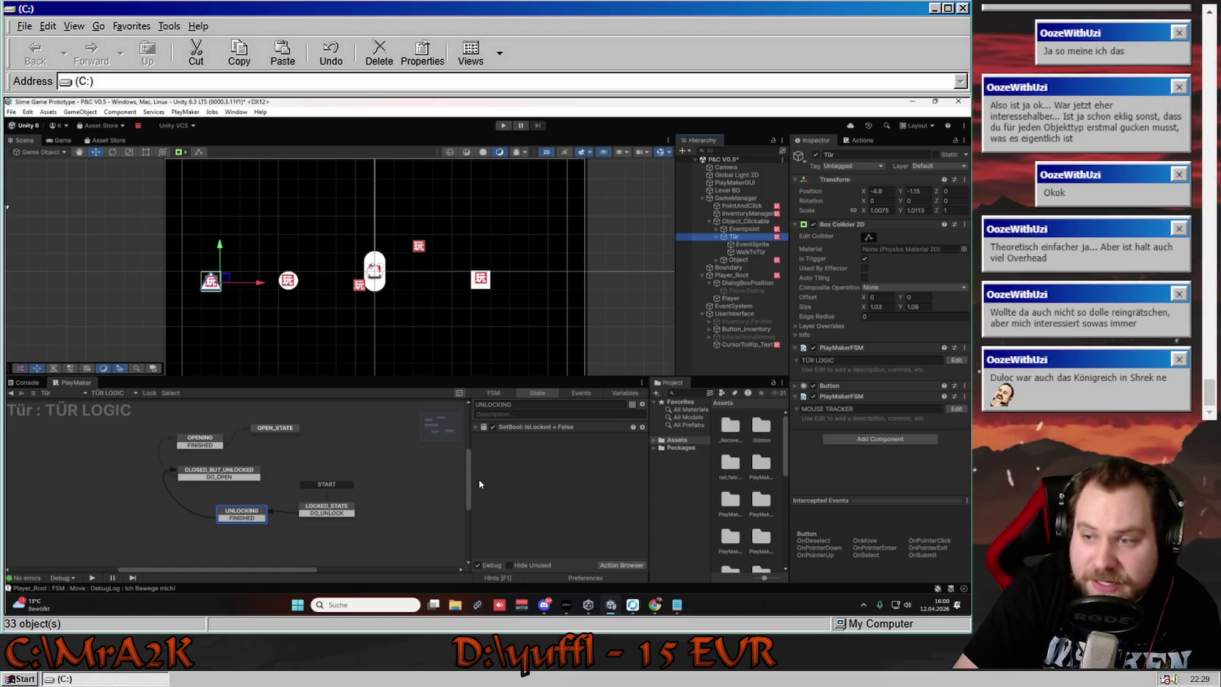
left_click(550, 505)
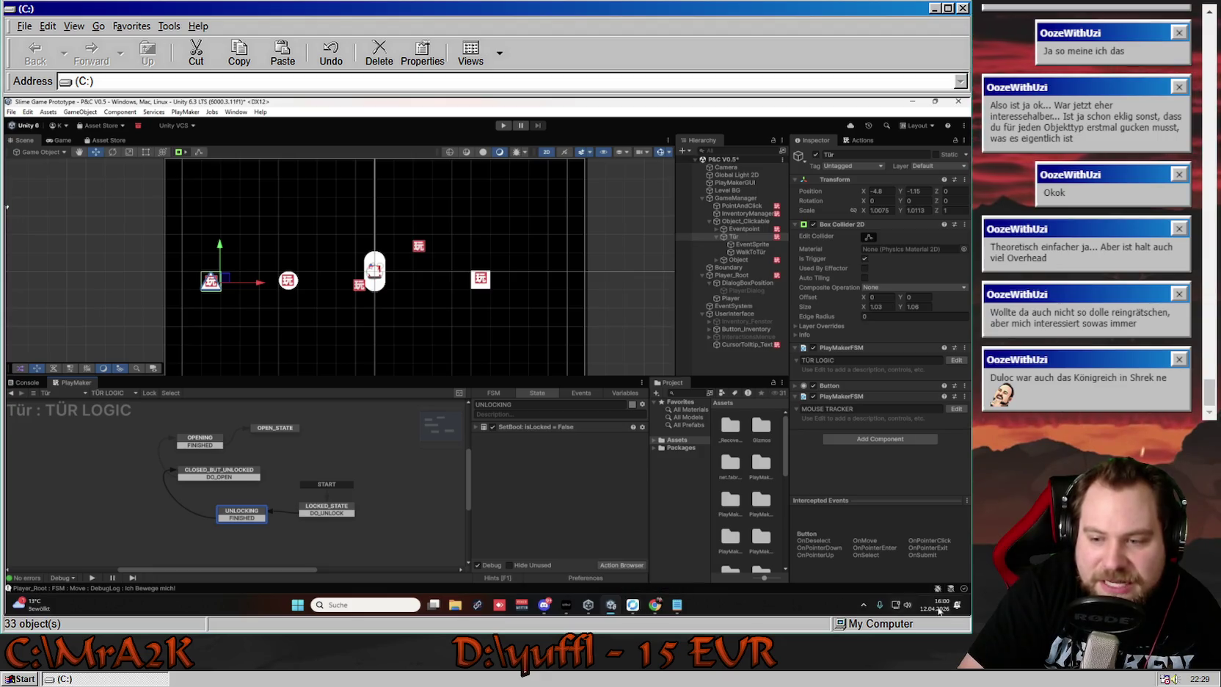
left_click(955, 606)
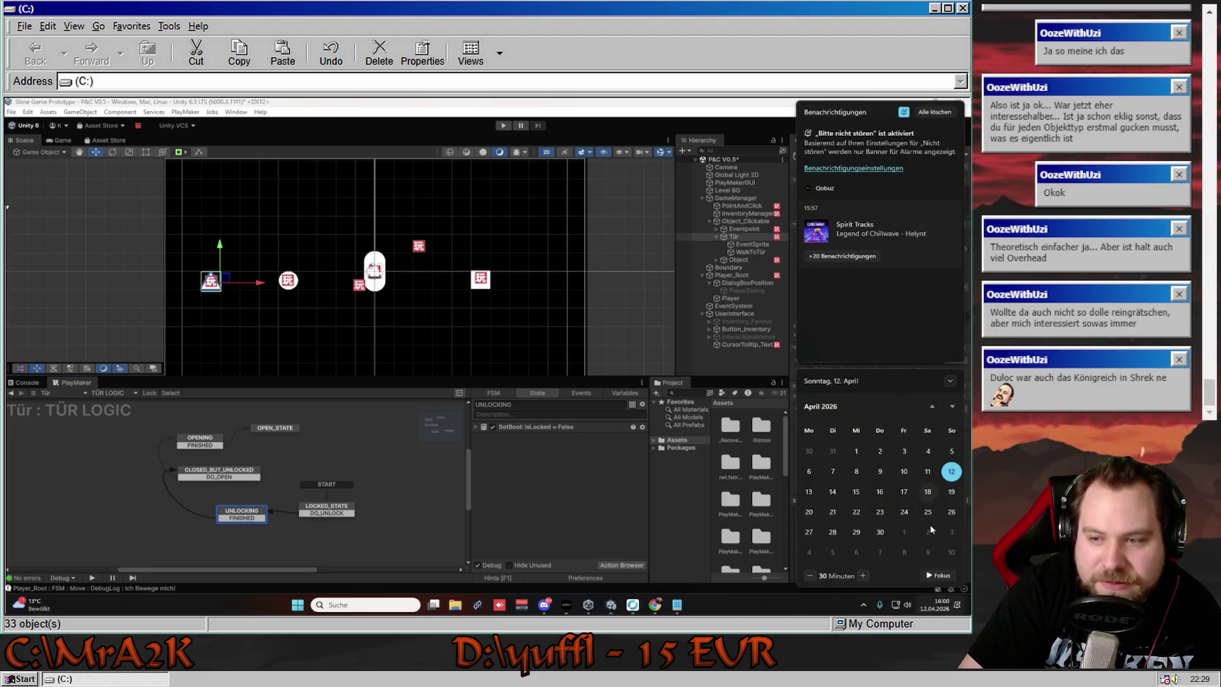
left_click(953, 606)
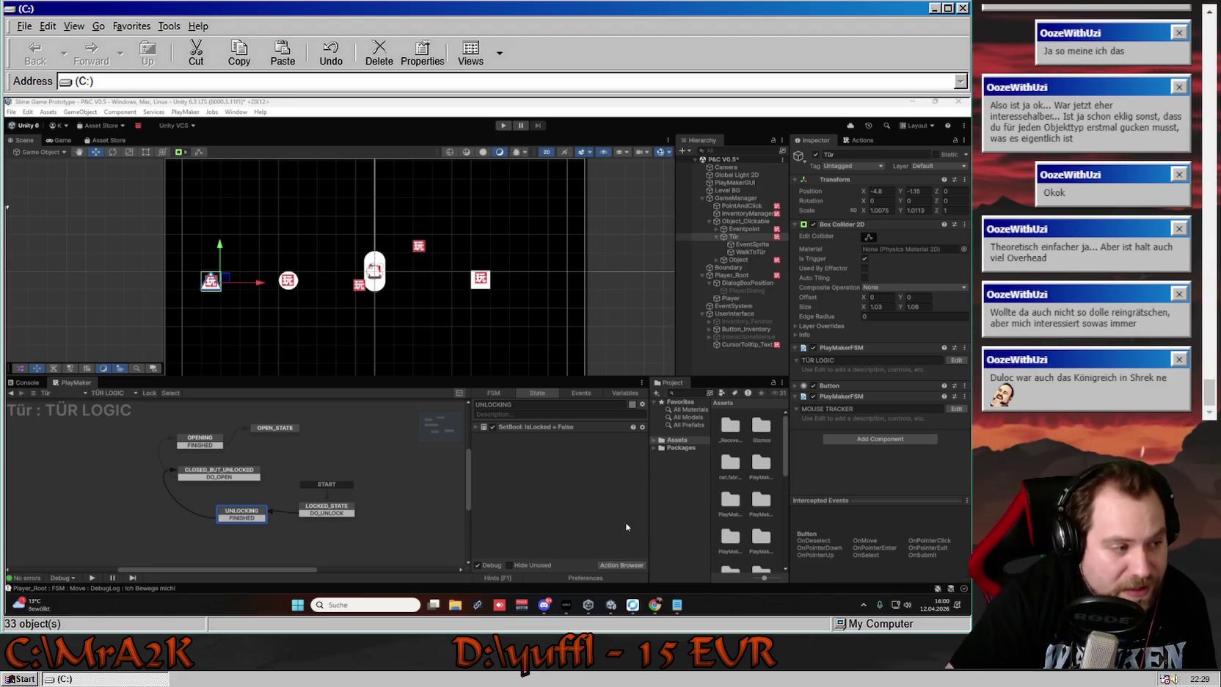